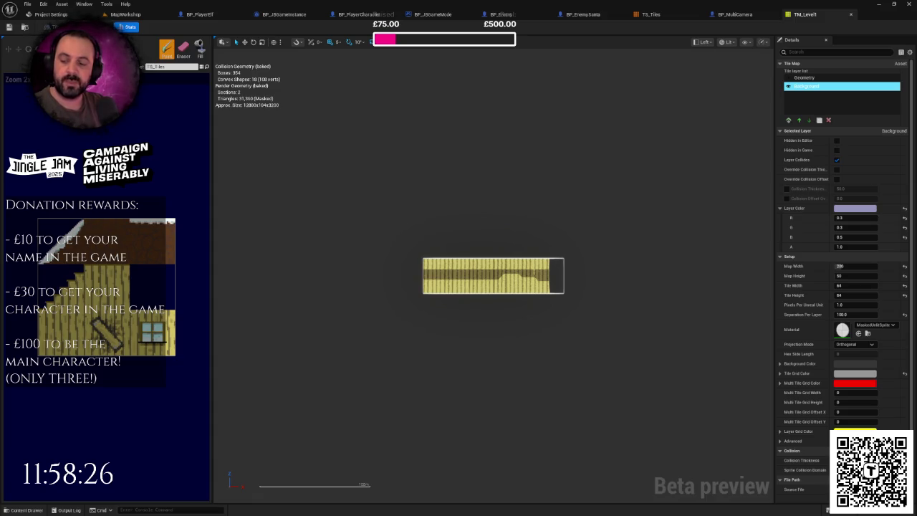
Bring up the empty 'To Do - Jingle Bits' Notepad window and centre it over the editor.
key("alt+Tab")
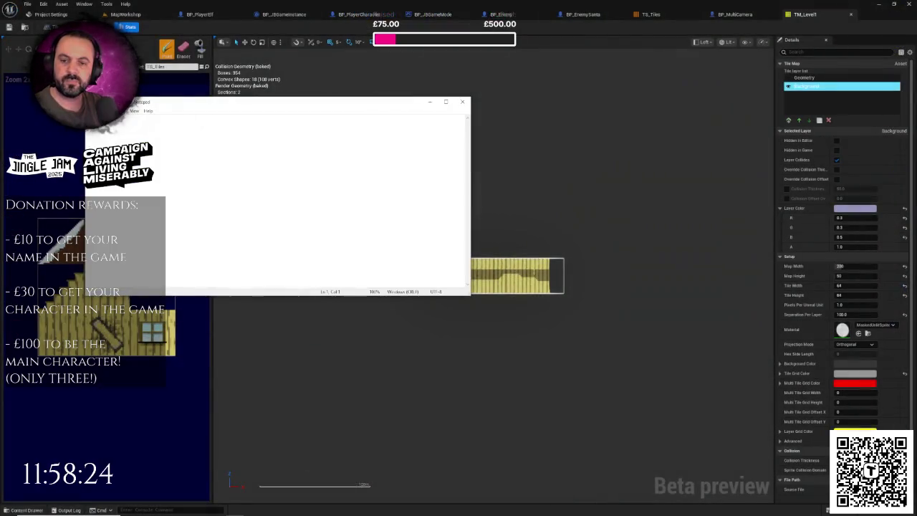
mouse_move(187, 103)
left_mouse_down()
mouse_move(369, 118)
mouse_move(376, 157)
left_mouse_up()
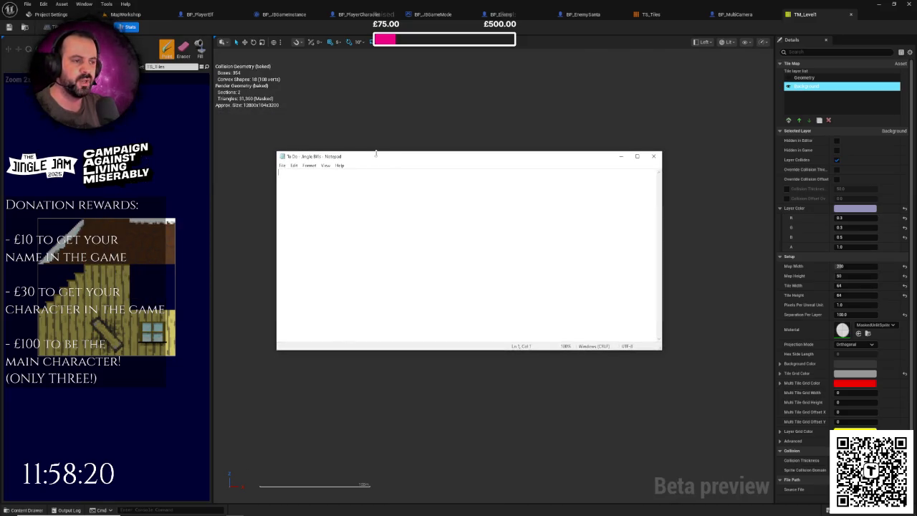
right_click(379, 205)
left_click(375, 191)
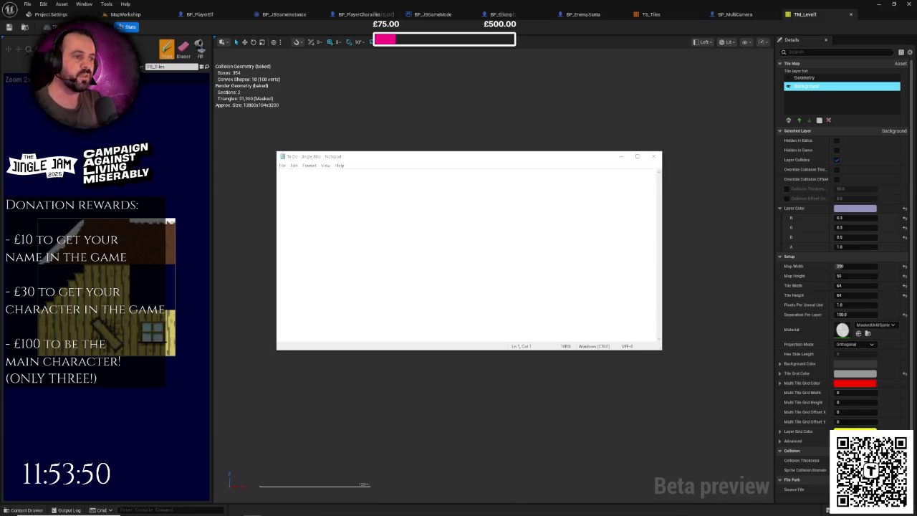
right_click(419, 226)
left_click(351, 205)
right_click(389, 203)
left_click(361, 197)
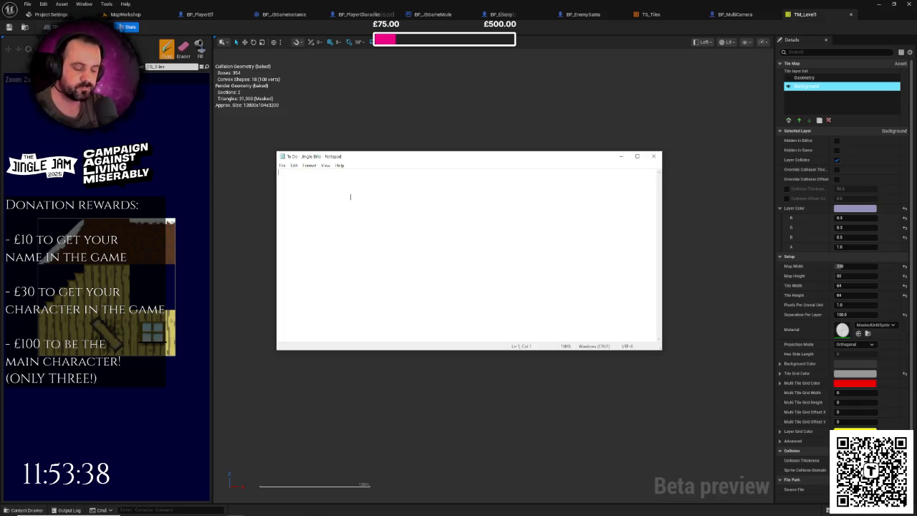
type("Controls")
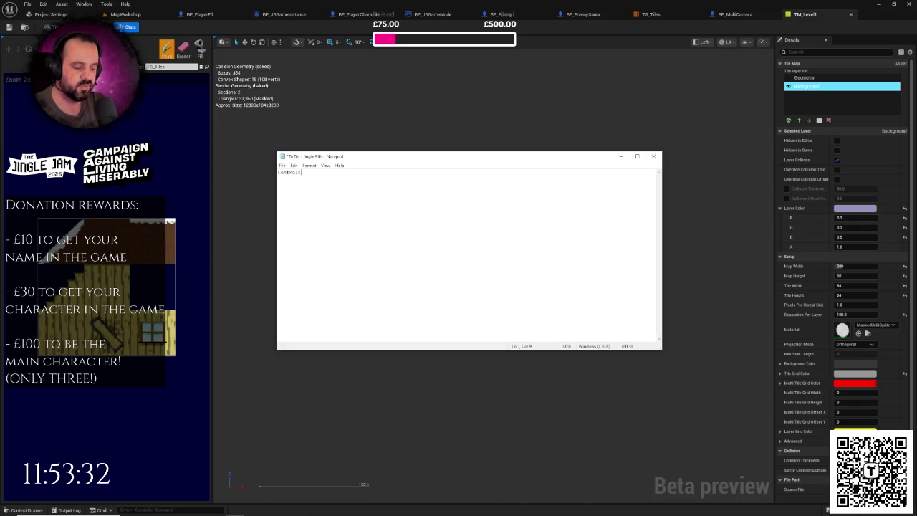
Finish the first item as 'Controls/Intro widget', save, and add a line below it.
type("/Intro widget")
key("ctrl+s")
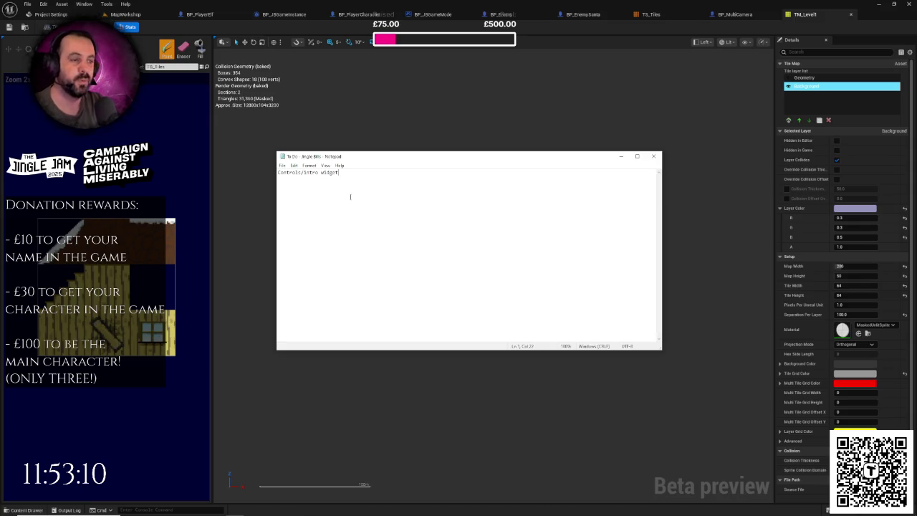
key("Return")
key("Return")
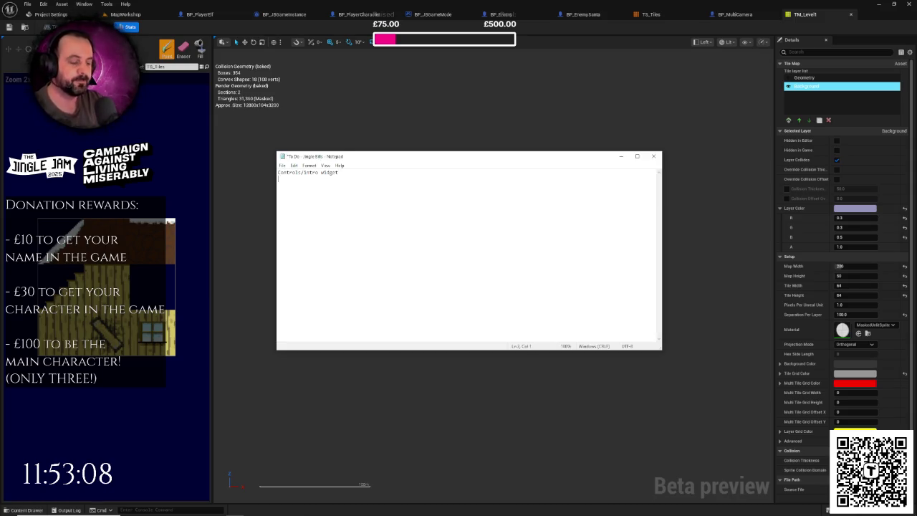
left_click(279, 172)
Bullet both lines with '- ', save, and begin 'Import character assets' on line 2.
type("-")
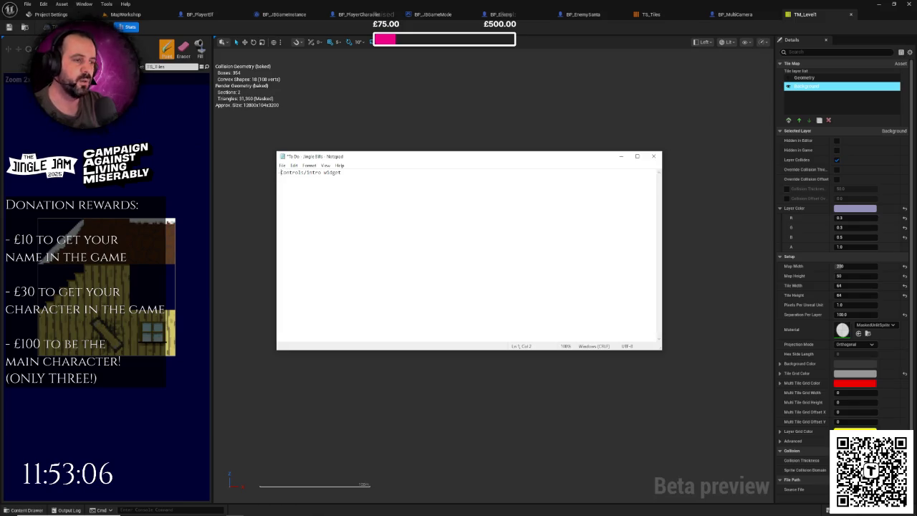
key("Down")
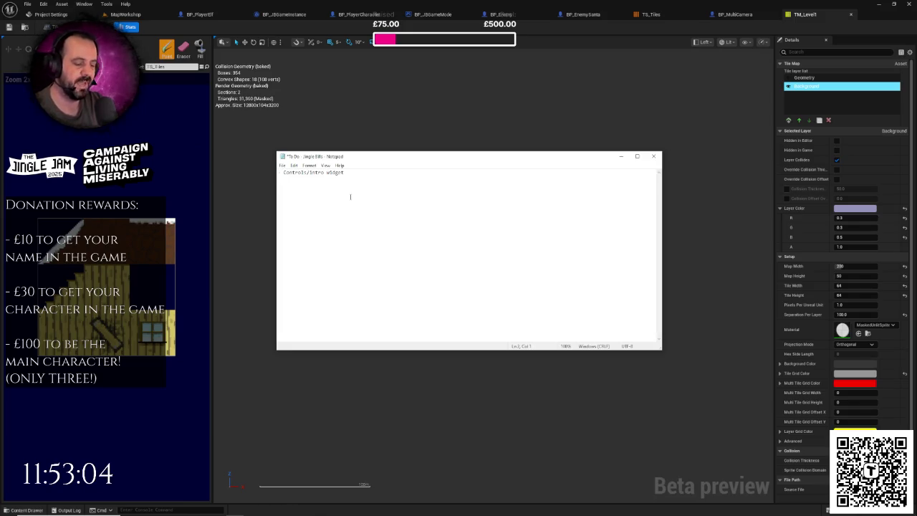
type("-")
key("ctrl+s")
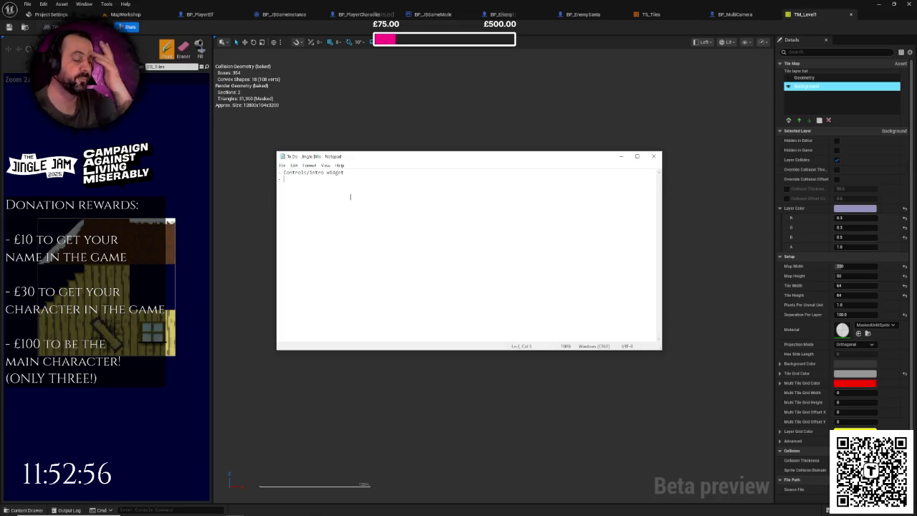
type("Import character assets")
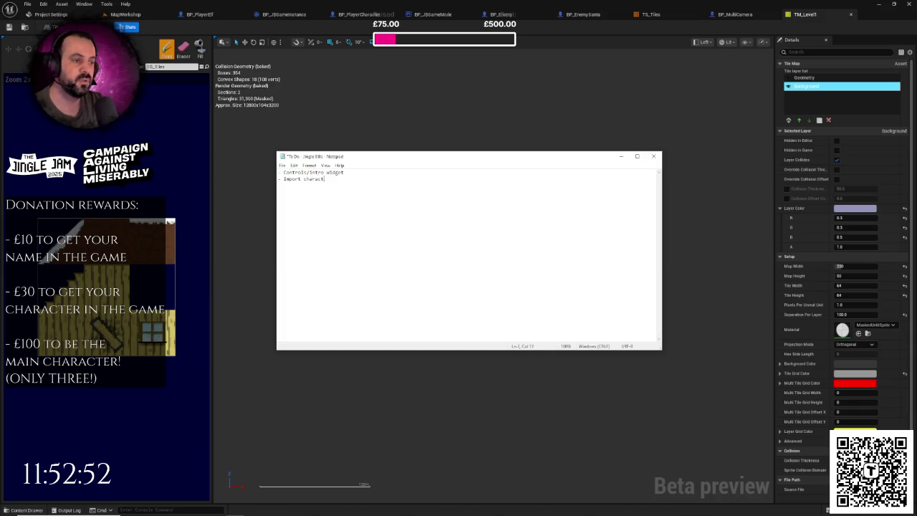
Add '- Import Background assets' and '- Import obstacle assets' items to the list.
key("Return")
type("- I")
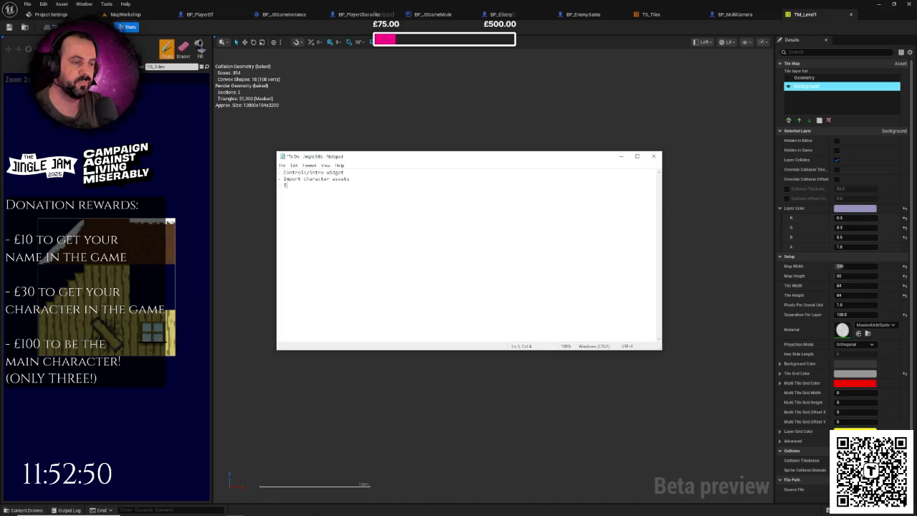
type("mport ")
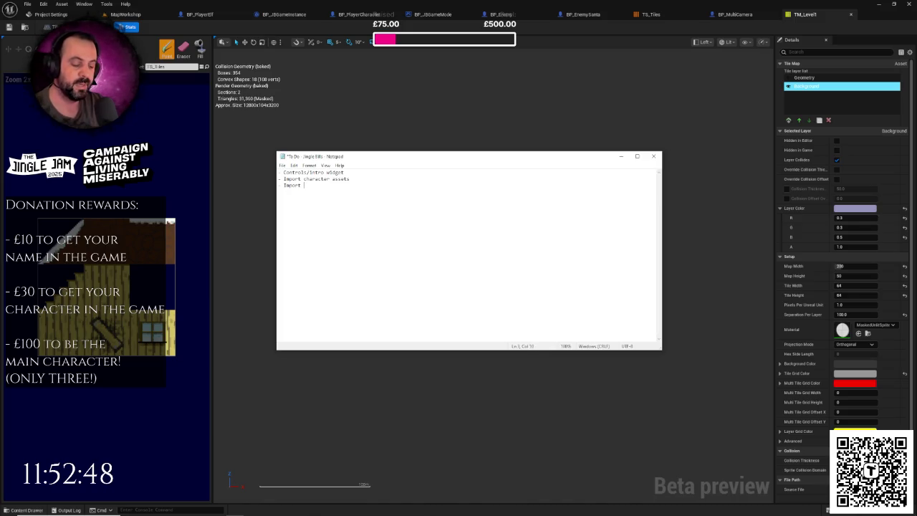
type("Back")
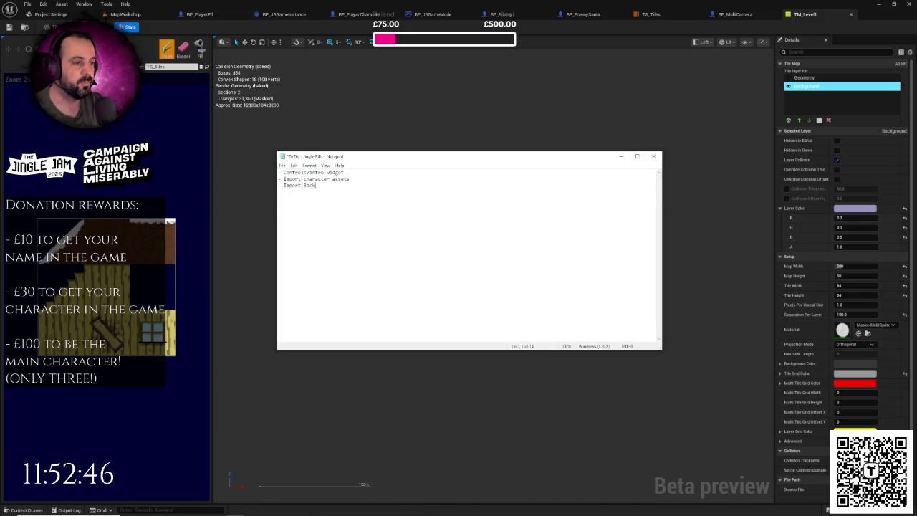
type("ground assets -")
type(" Import On")
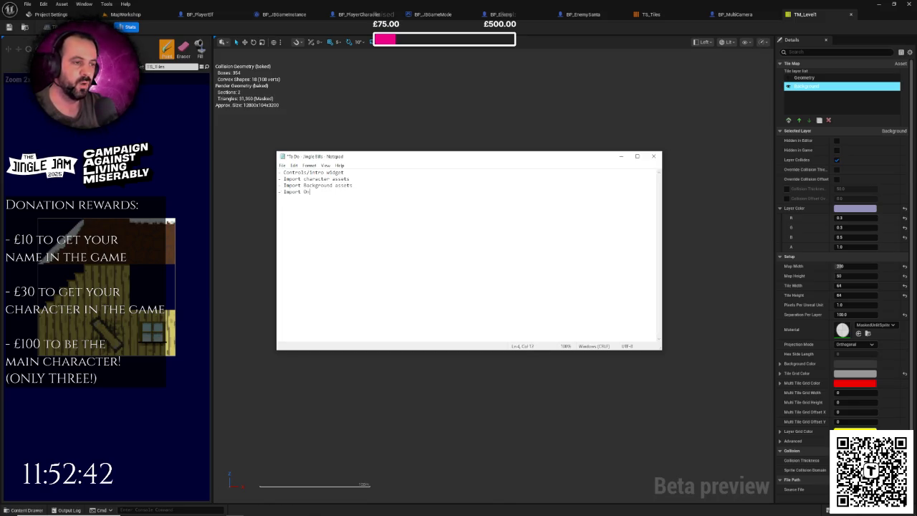
key("BackSpace")
key("BackSpace")
type("o")
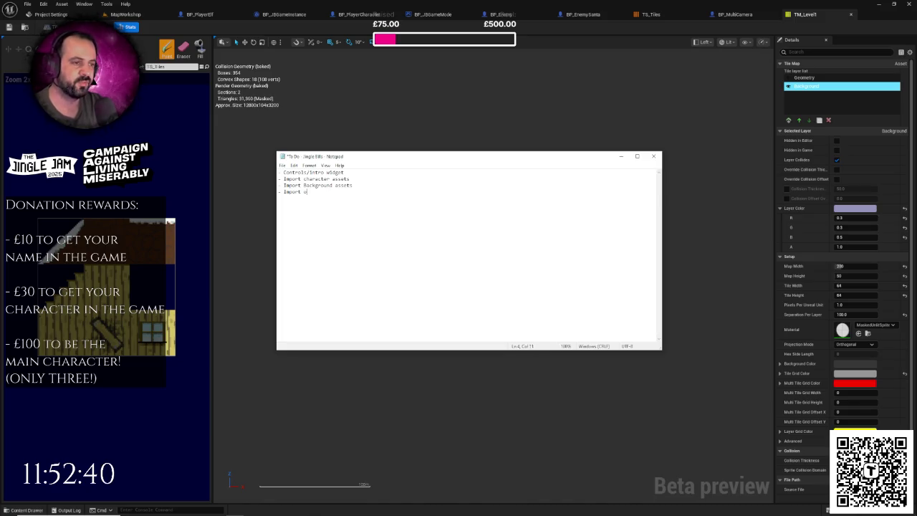
type("bstacle assets")
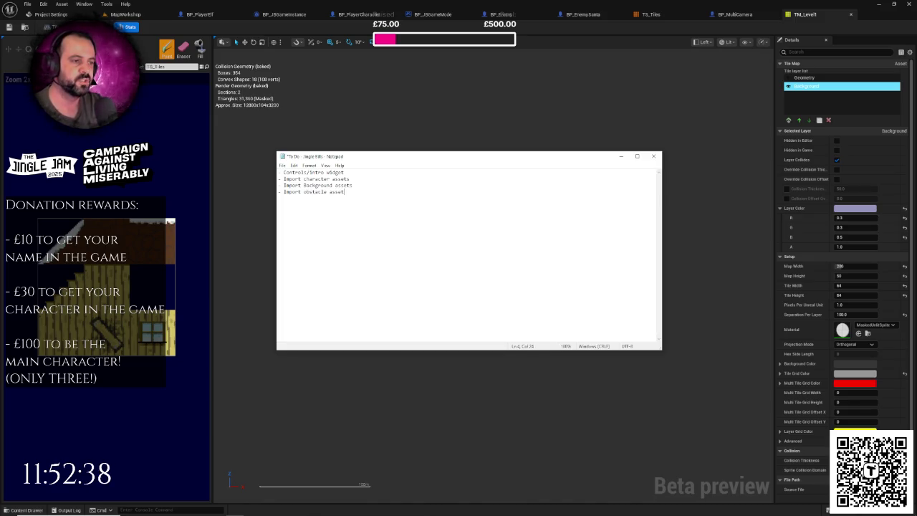
Change 'Background' to lowercase 'background' in the import item.
key("Up")
key("ctrl+Left")
key("Left")
key("Left")
key("Left")
key("BackSpace")
type("b")
Add 'Music' and '- Audio' items, save, and leave an empty line below.
key("Down")
key("End")
type("Music")
key("Return")
type("- A")
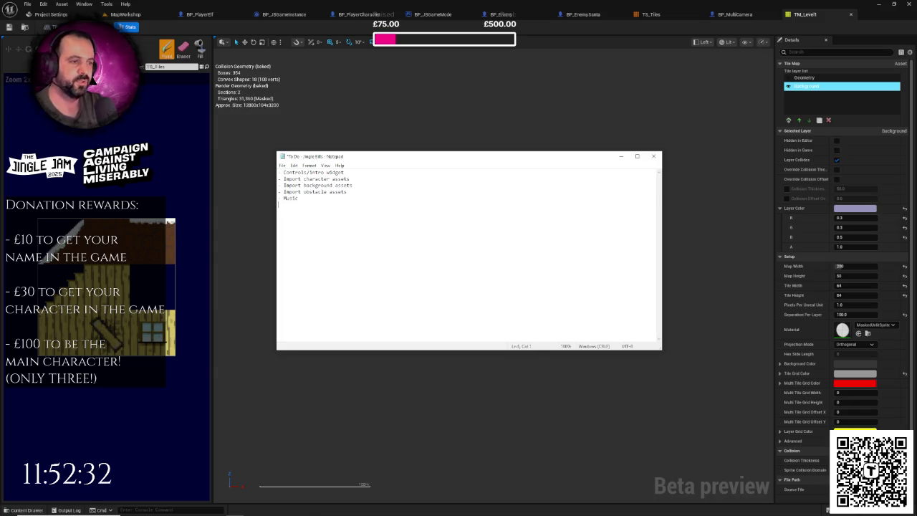
type("udio")
key("ctrl+s")
key("Return")
type("-")
key("ctrl+s")
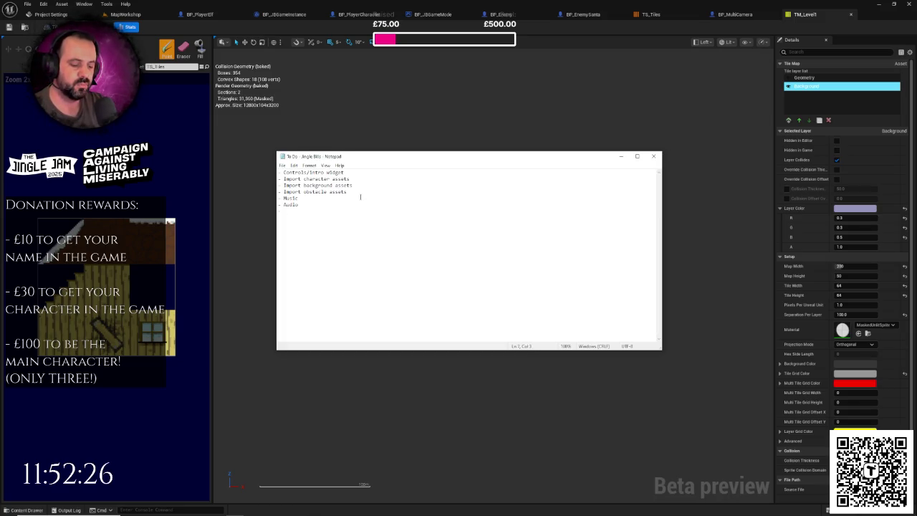
Add the 'Set up the levels/level design' item and save.
type("Set up the levels")
key("Return")
type("-")
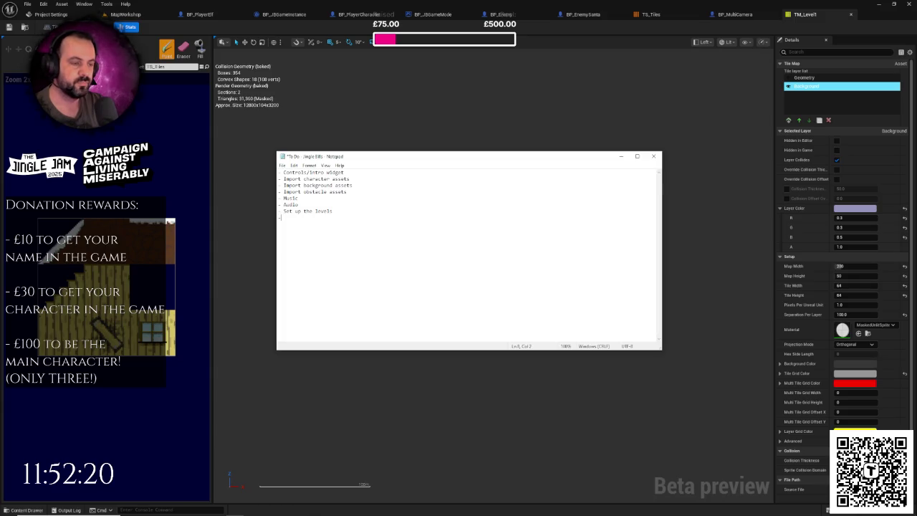
key("ctrl+s")
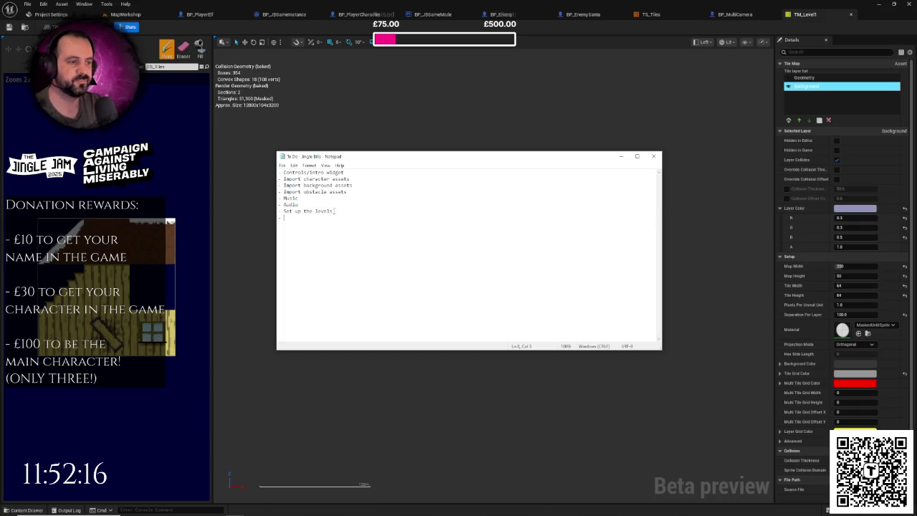
left_click(335, 210)
type("/level design")
key("ctrl+s")
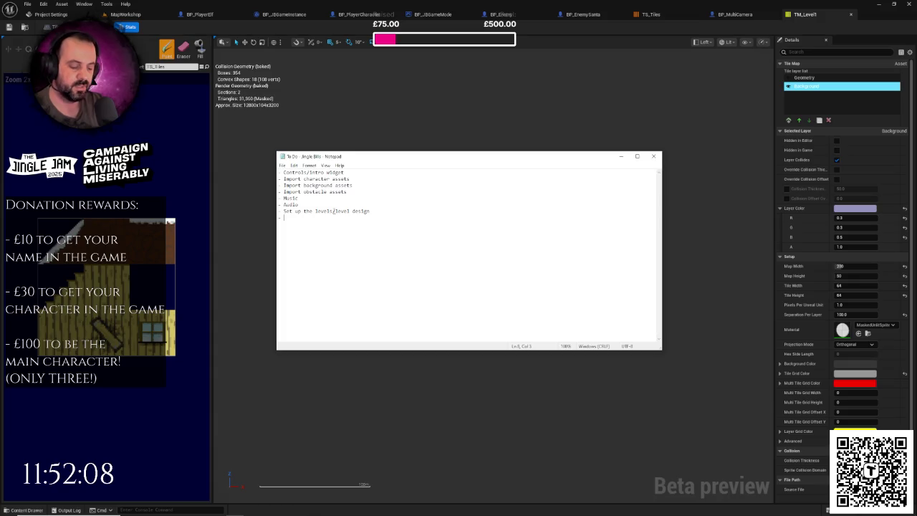
Add Title screen, Credits screen and Story elements items, save, and open a line after Credits.
type("Title screen")
key("Return")
type("redit")
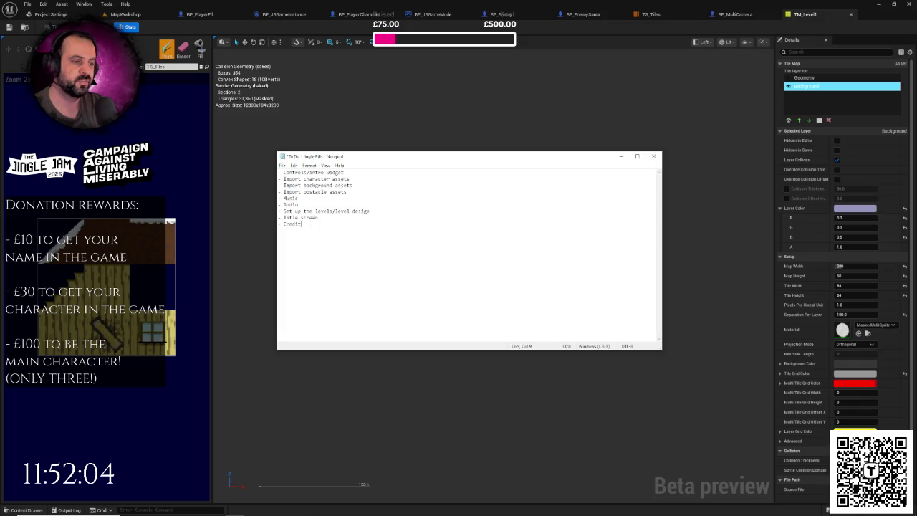
type(" sscreen")
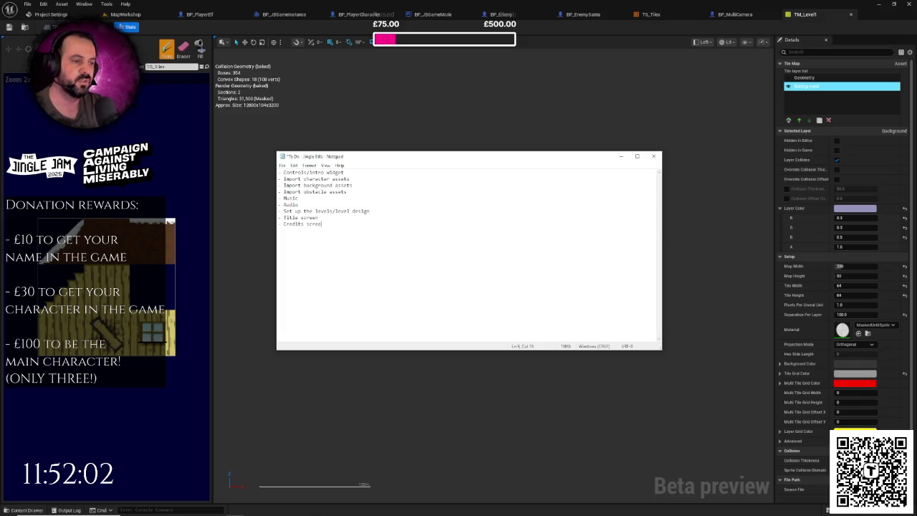
key("Return")
type("- ")
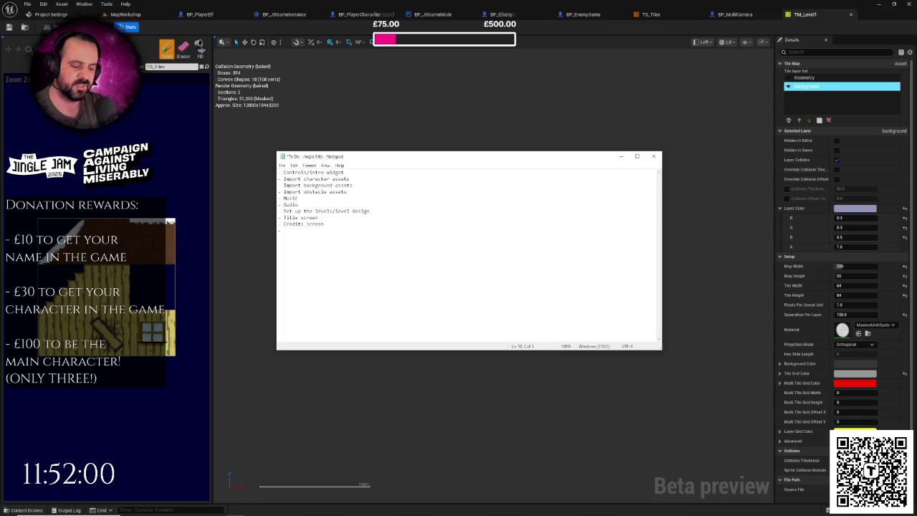
type("Story ")
type("ry e")
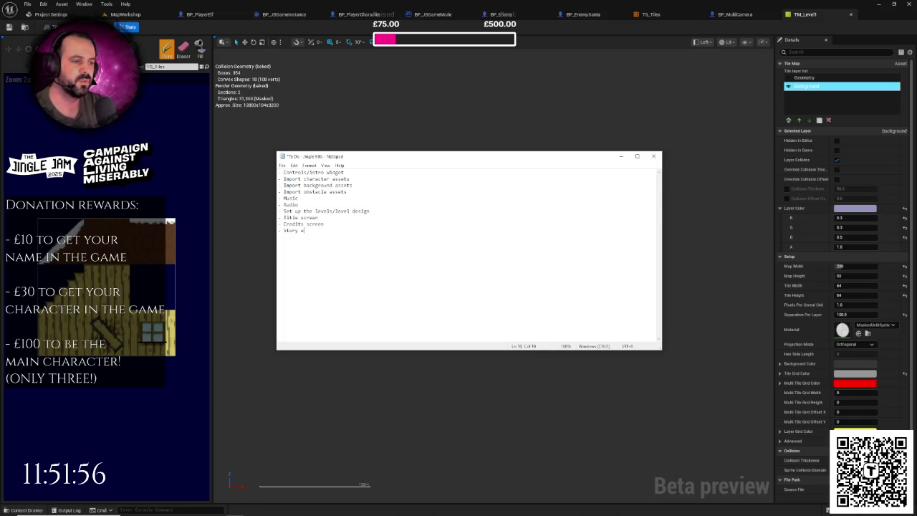
type("lements")
key("ctrl+s")
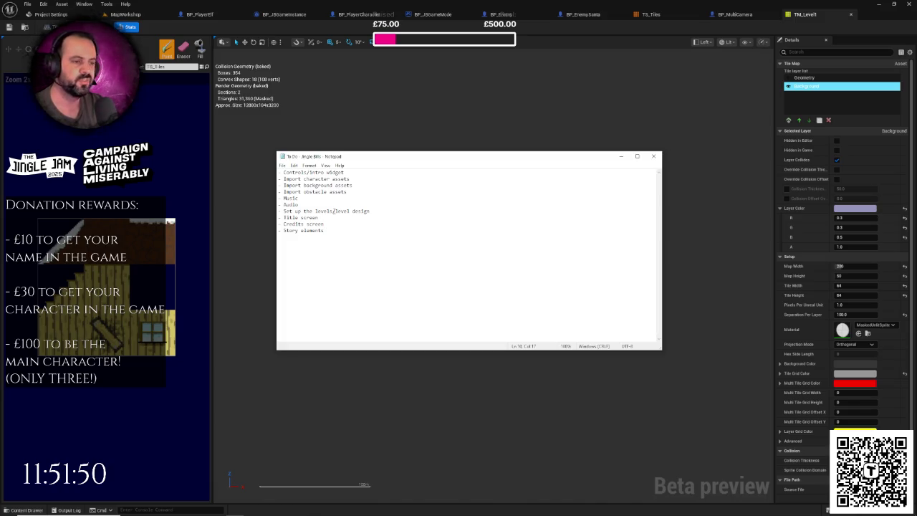
key("Up")
key("Return")
Add a '- Dialogue system' item and save the list.
type("- Dialog")
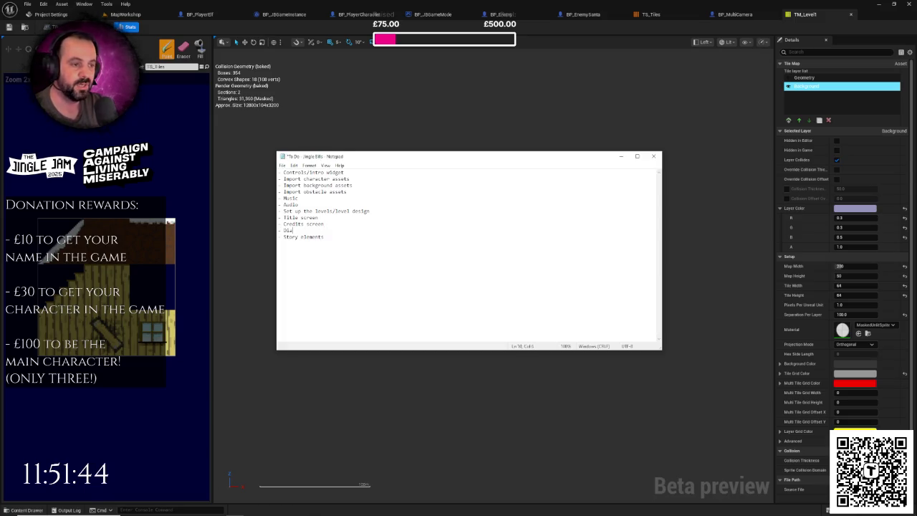
type("ssstem")
key("ctrl+s")
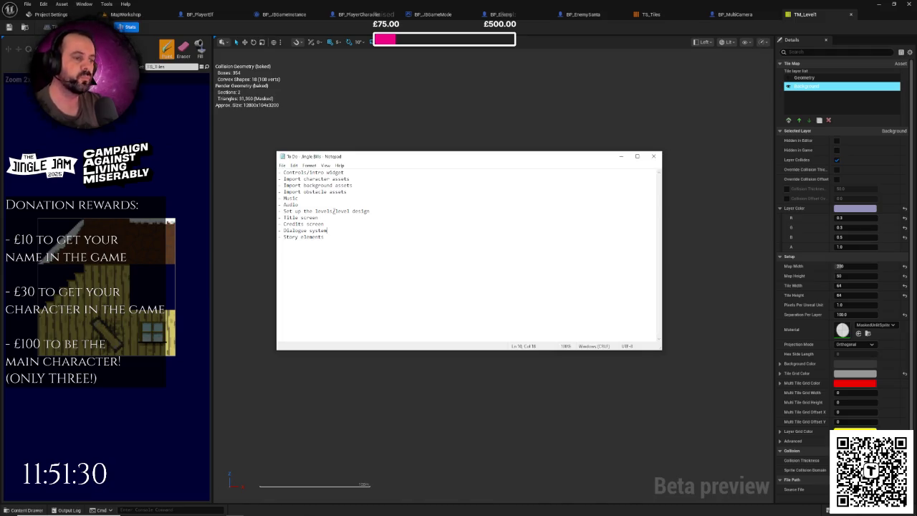
right_click(362, 222)
left_click(348, 196)
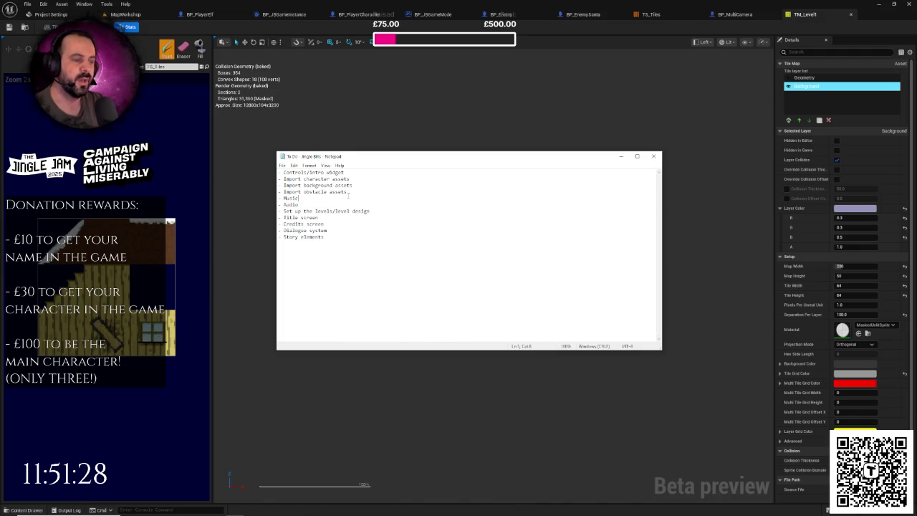
right_click(349, 193)
left_click(342, 192)
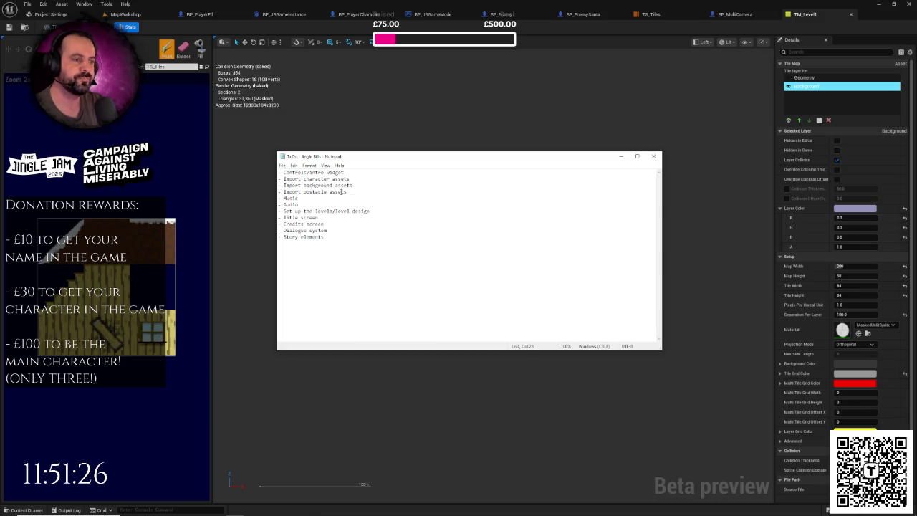
double_click(341, 192)
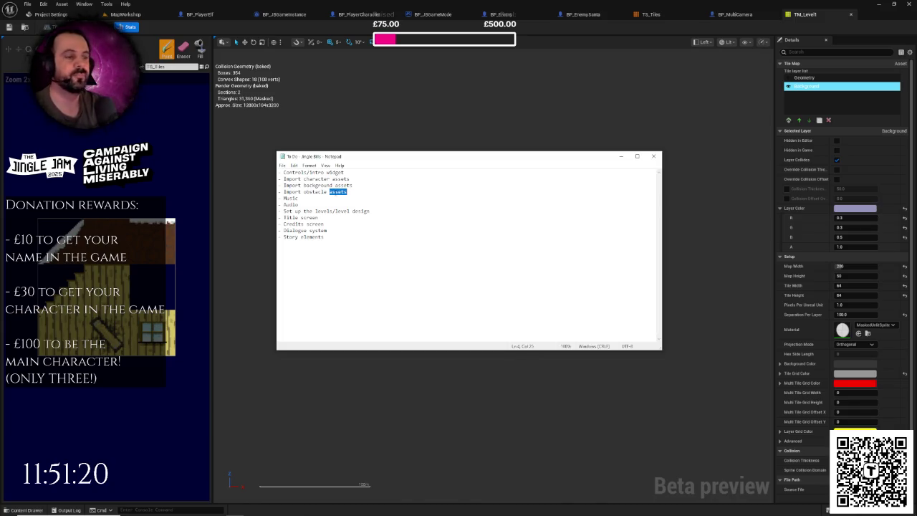
Insert '- Elf deaths' below Dialogue system and save.
left_click(337, 230)
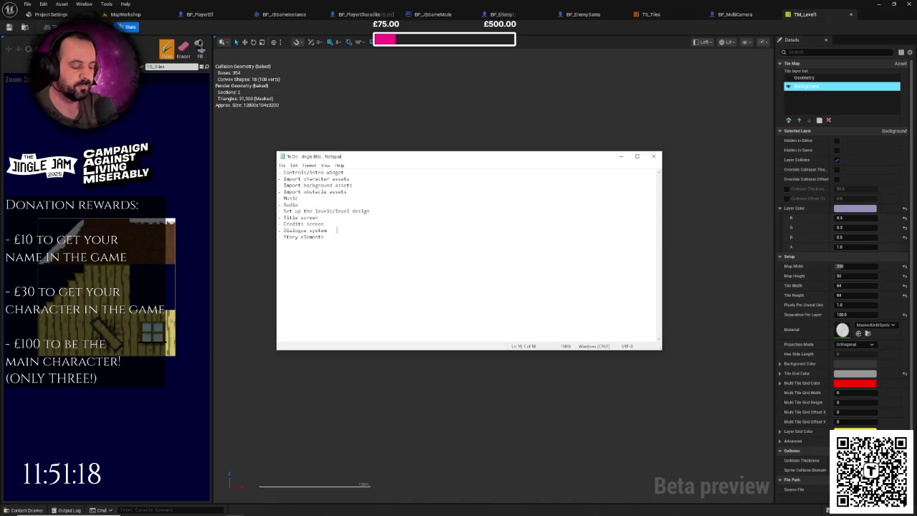
key("Return")
type("- El")
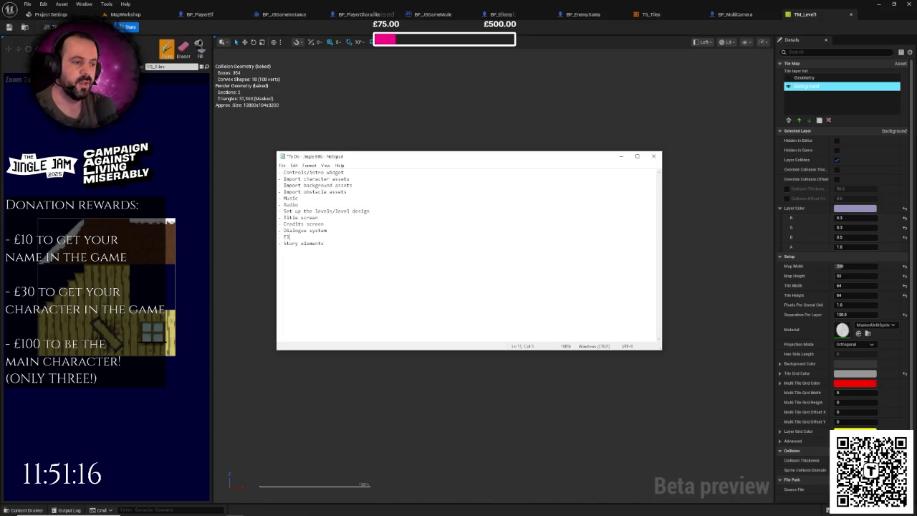
type("f deaths")
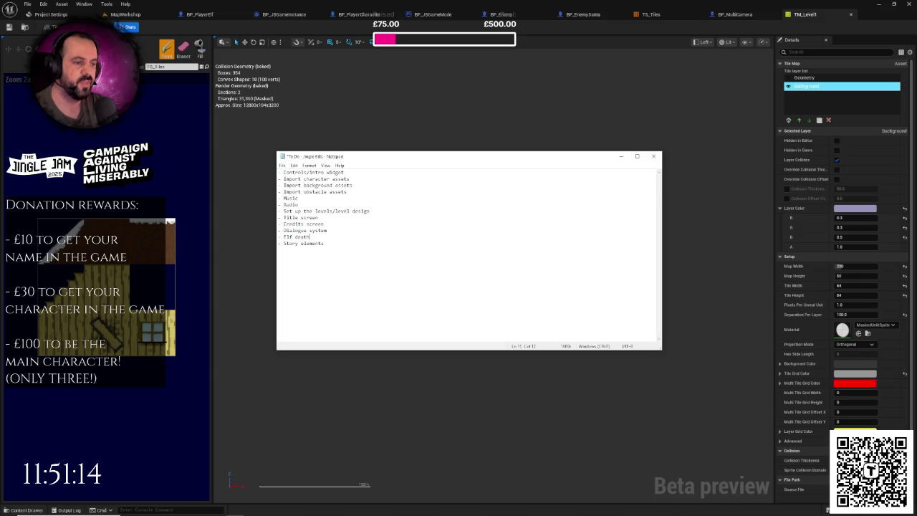
key("ctrl+s")
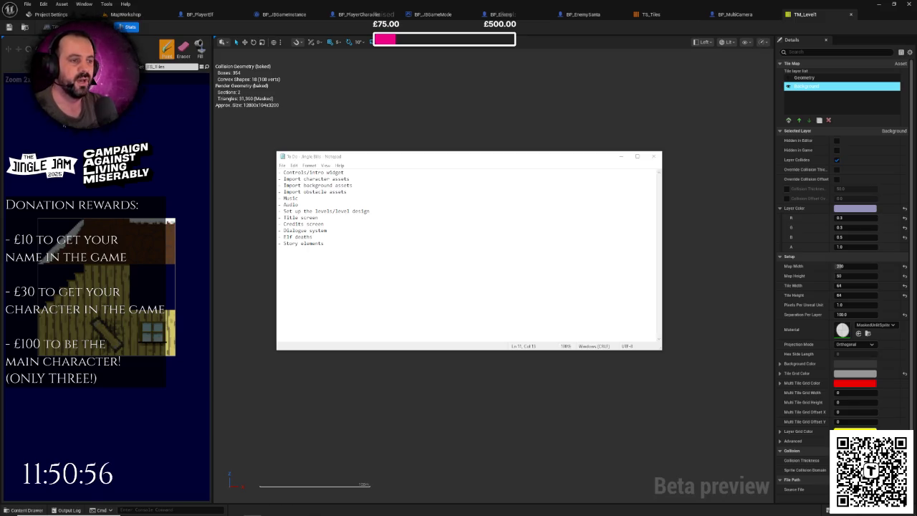
left_click(352, 238)
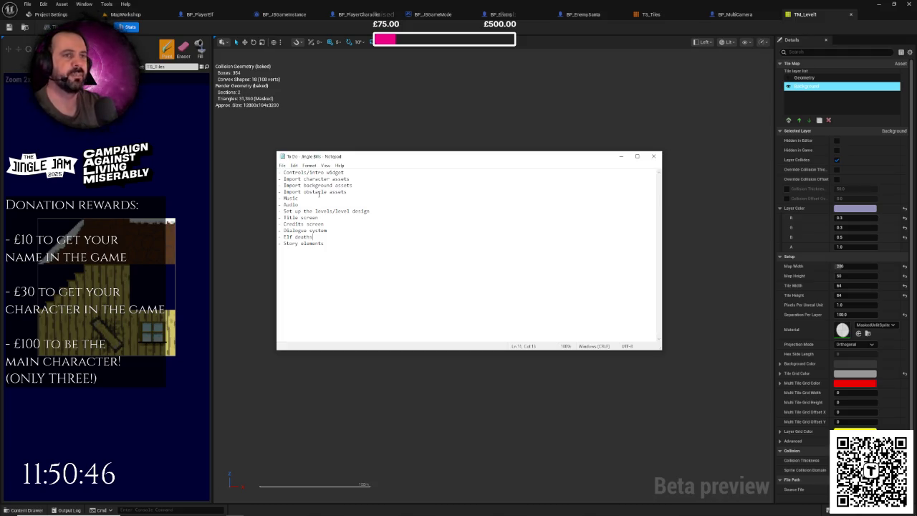
left_click_drag(351, 173, 284, 172)
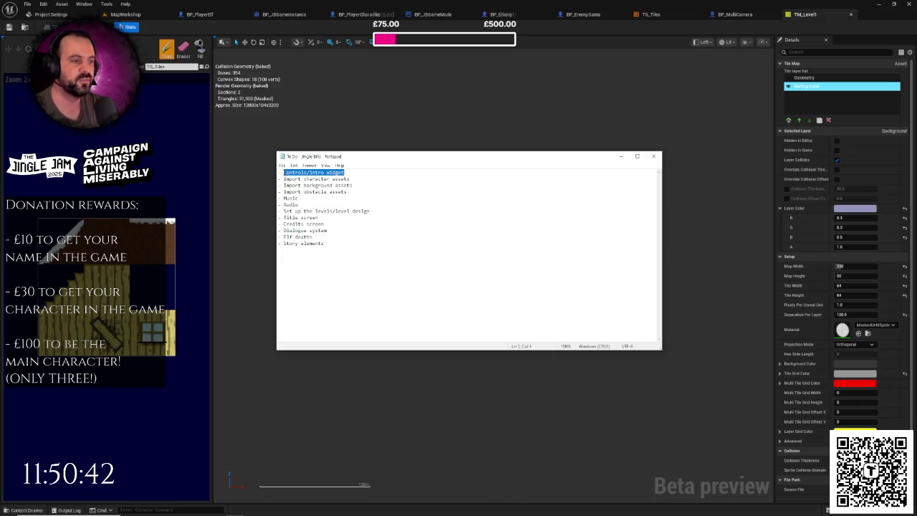
left_click(304, 173)
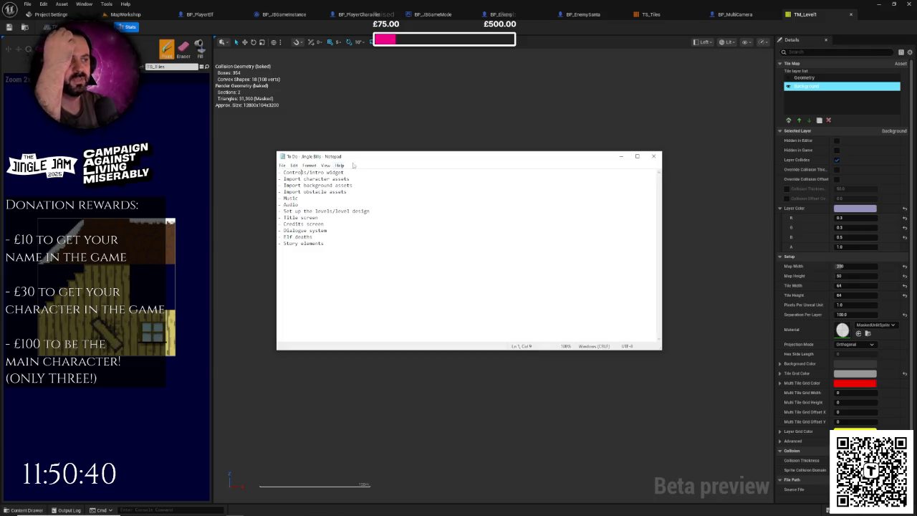
Switch to the MapWorkshop level and frame the Santa actor.
left_click_drag(346, 172, 286, 173)
left_click(286, 172)
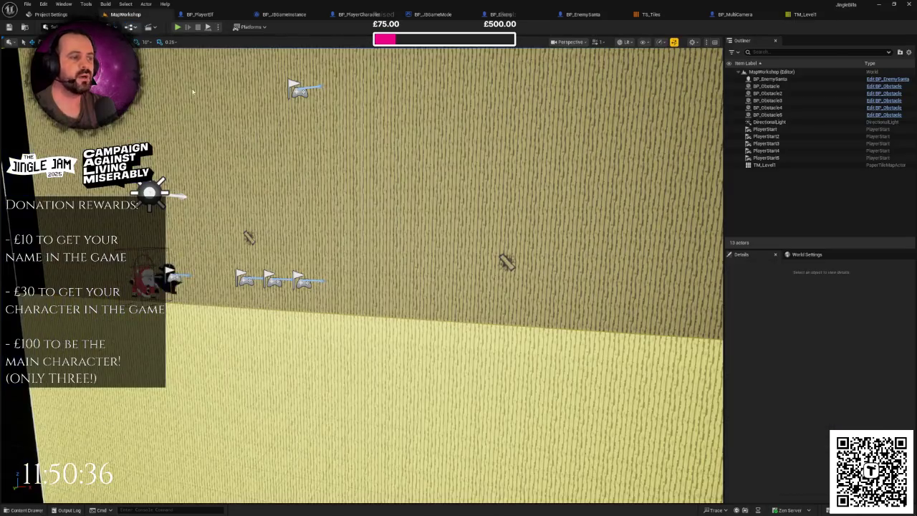
left_click(143, 15)
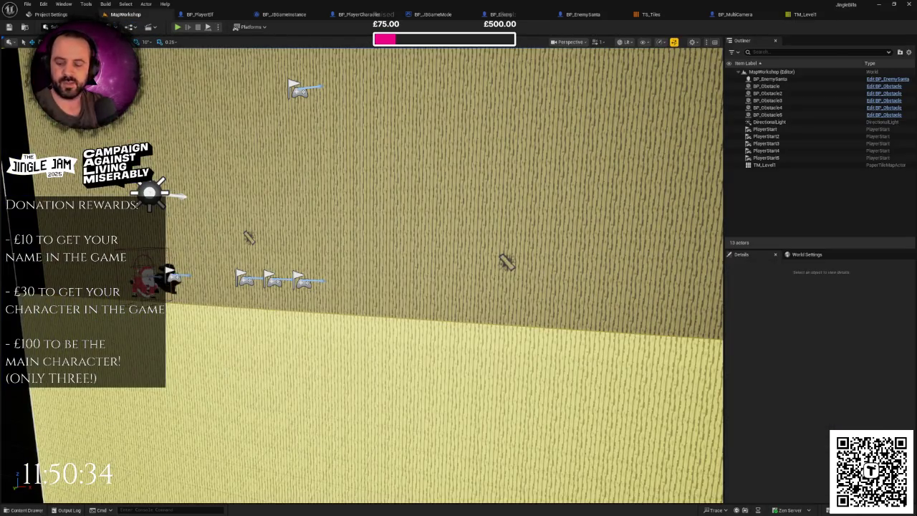
key("f")
Zoom around Santa and the flags, glance at BP_JBGameInstance, and return to MapWorkshop.
scroll(415, 272, "up", 5)
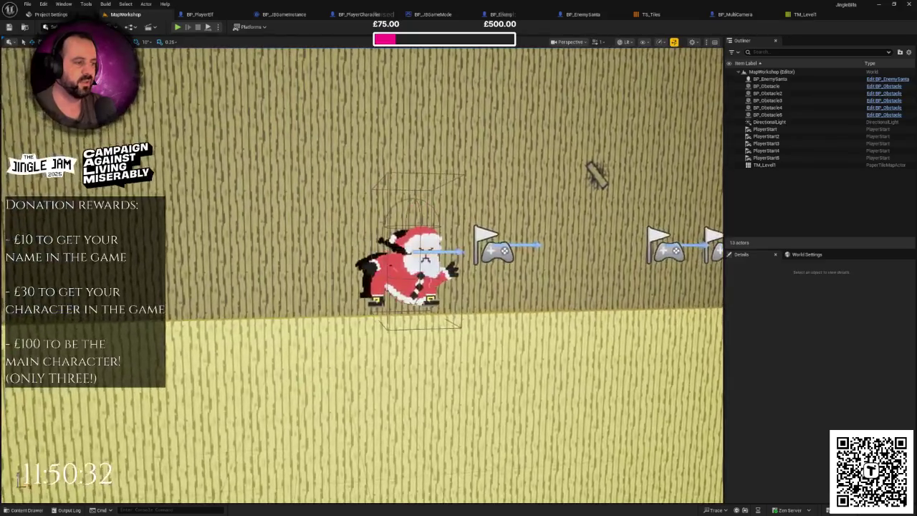
scroll(362, 275, "up", 4)
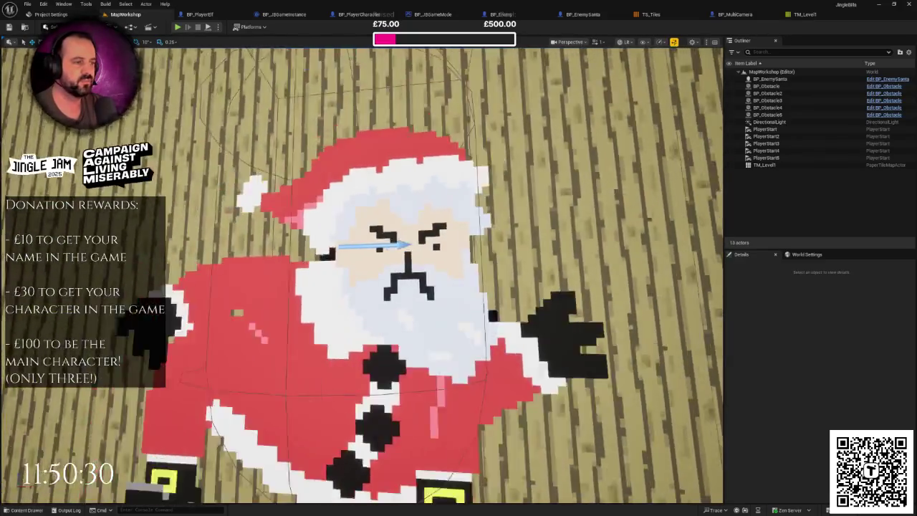
scroll(362, 275, "down", 3)
scroll(362, 274, "up", 5)
scroll(361, 275, "down", 6)
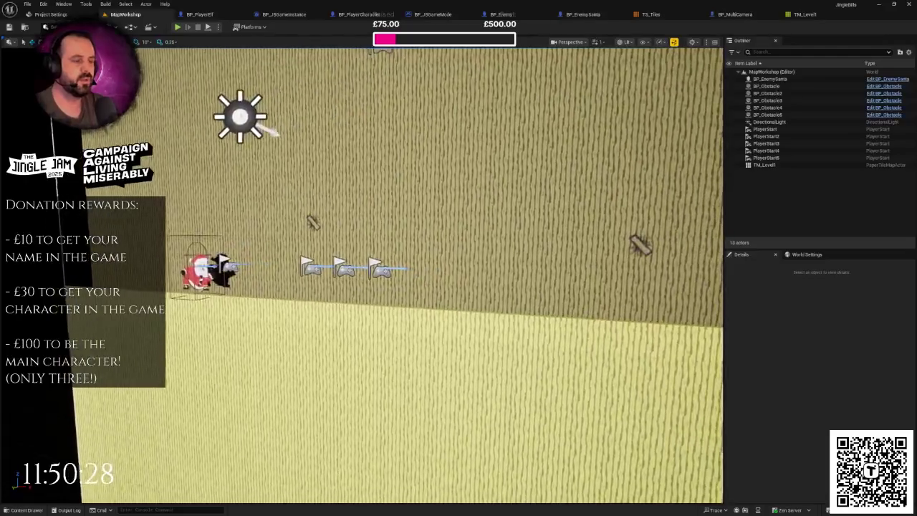
scroll(362, 275, "up", 2)
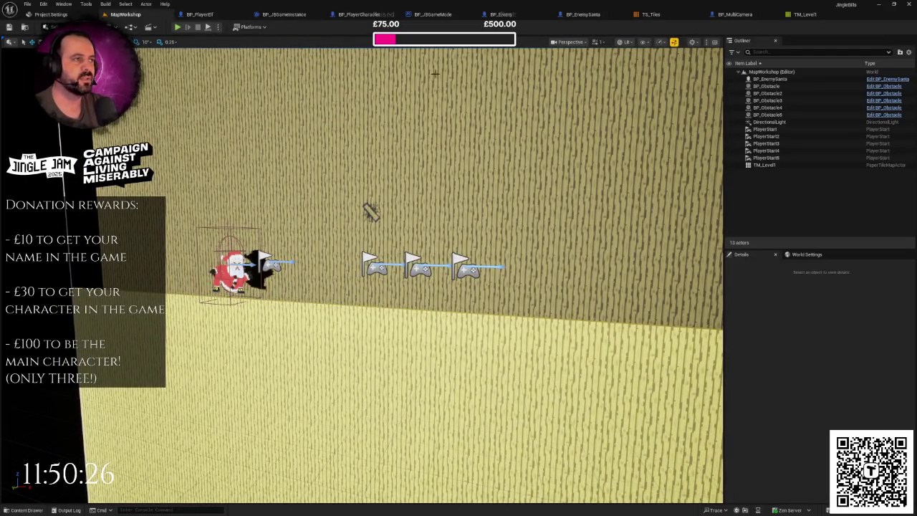
left_click(278, 17)
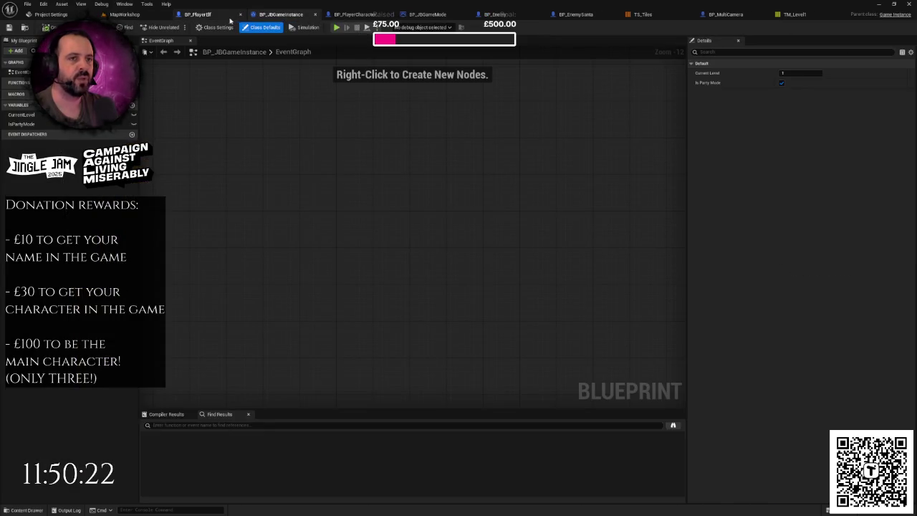
left_click(125, 14)
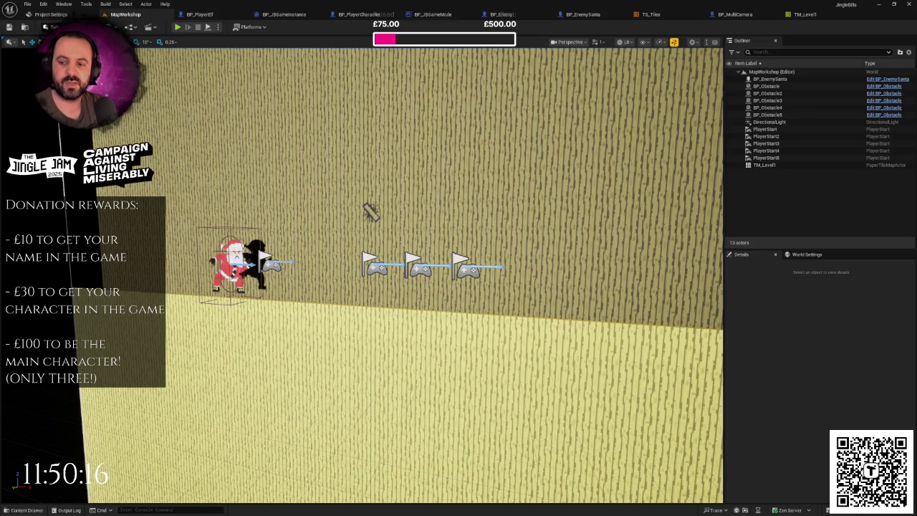
Extend 'Title screen' to 'Title screen/mode selector', save, and minimise Notepad.
key("alt+Tab")
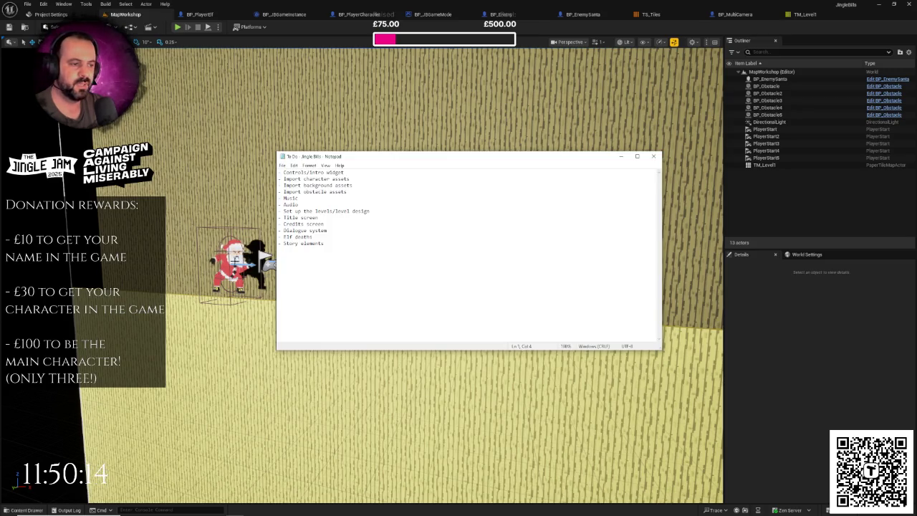
left_click(326, 218)
type("/mode selector")
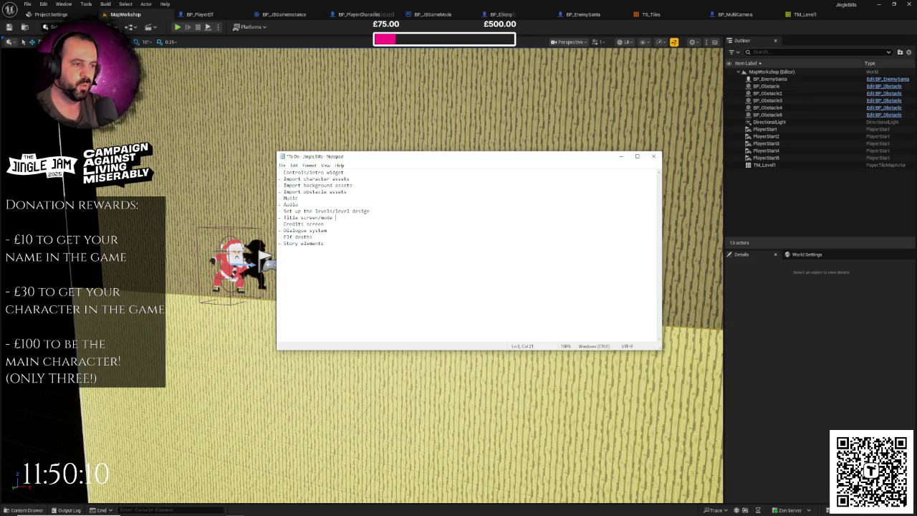
key("ctrl+s")
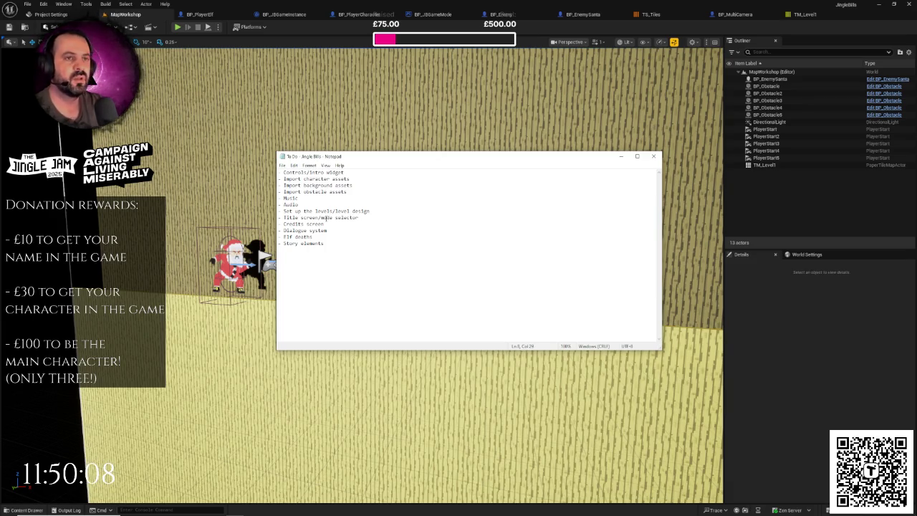
left_click(620, 156)
left_click(279, 14)
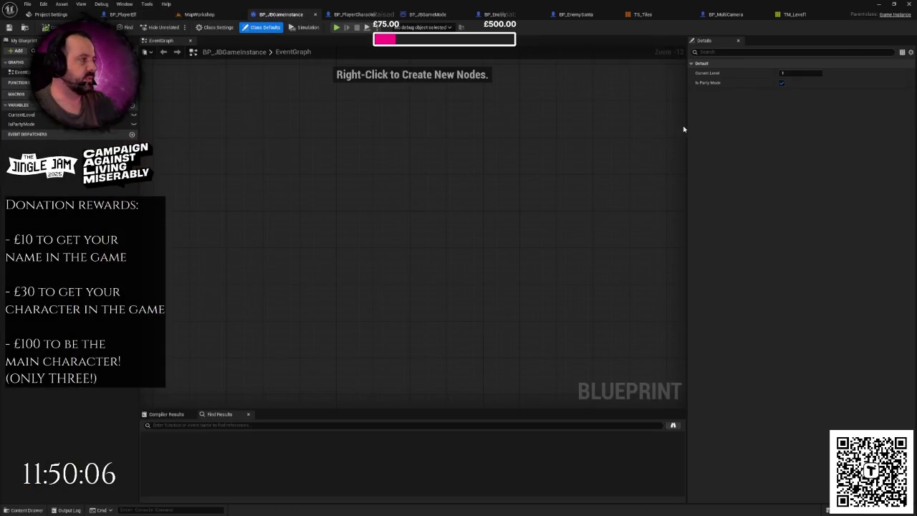
Untick Is Party Mode in BP_JBGameInstance, then play MapWorkshop full-screen.
left_click(781, 82)
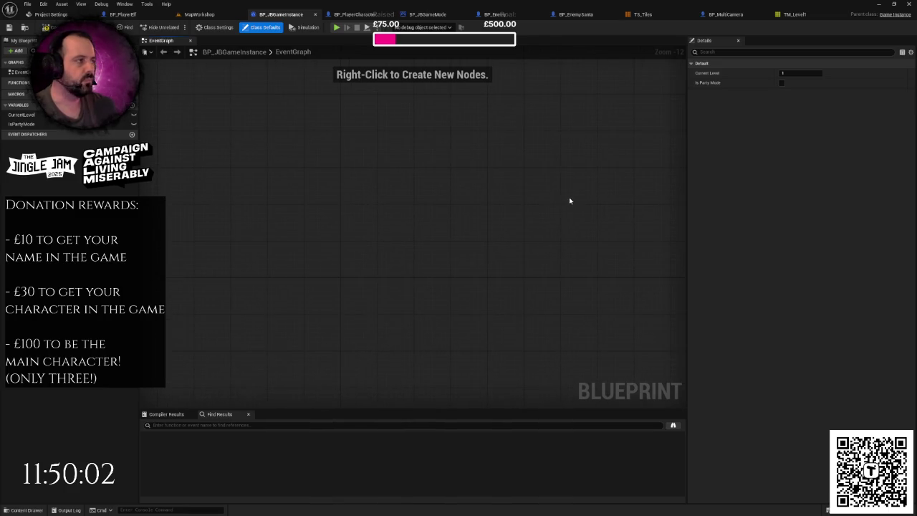
left_click(141, 14)
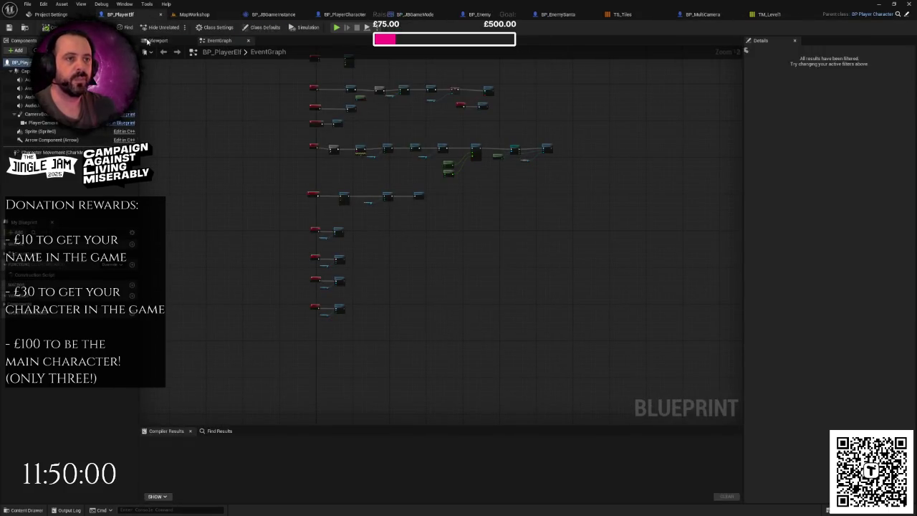
left_click(191, 14)
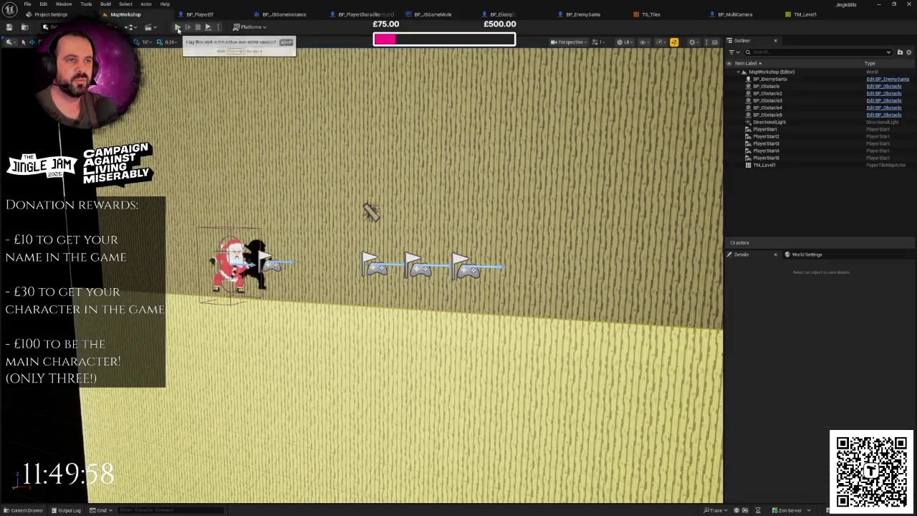
left_click(177, 28)
key("F11")
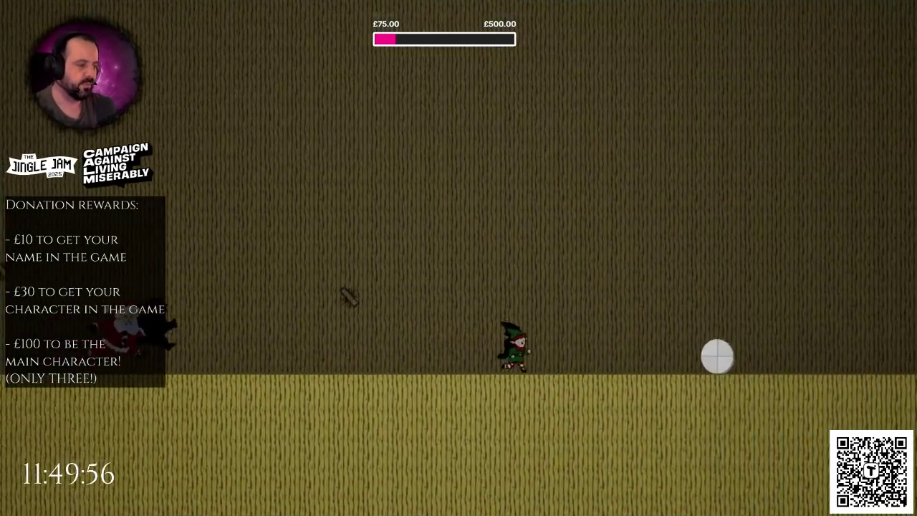
Jump the elf five times over snowballs and slopes while Santa chases.
key("space")
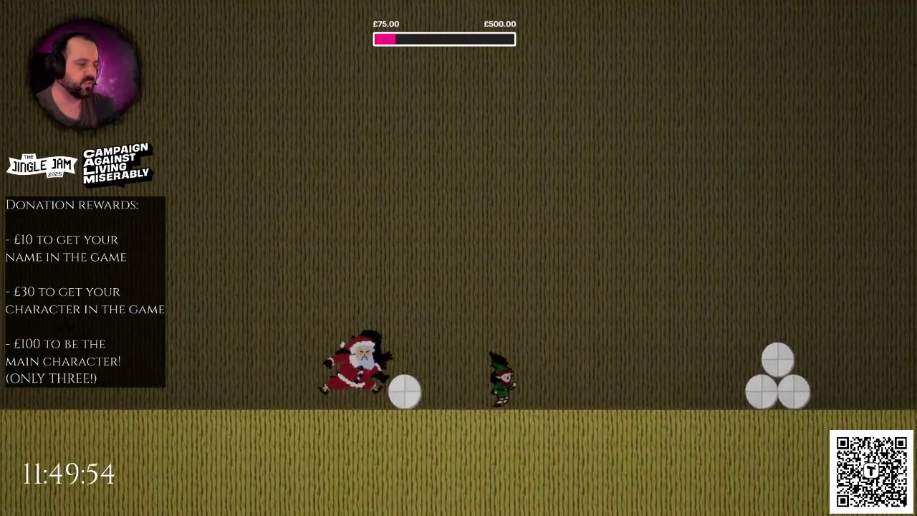
key("space")
key("space")
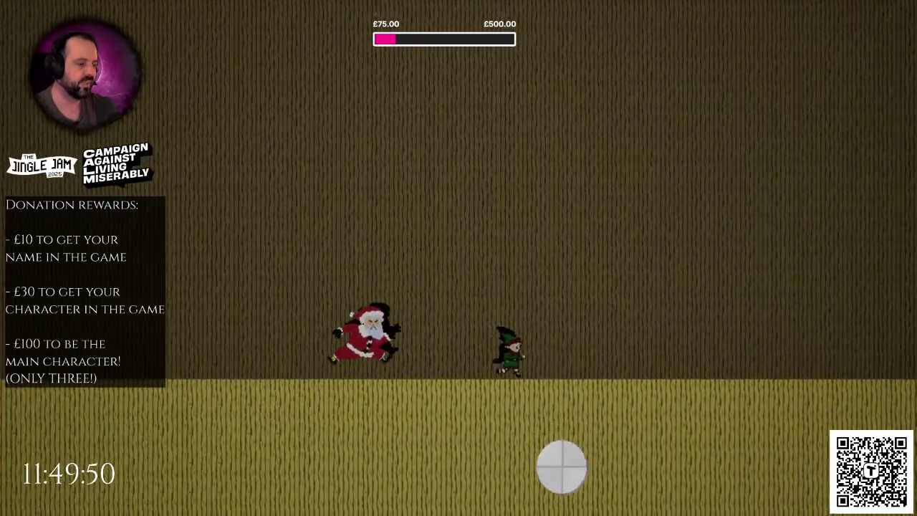
key("space")
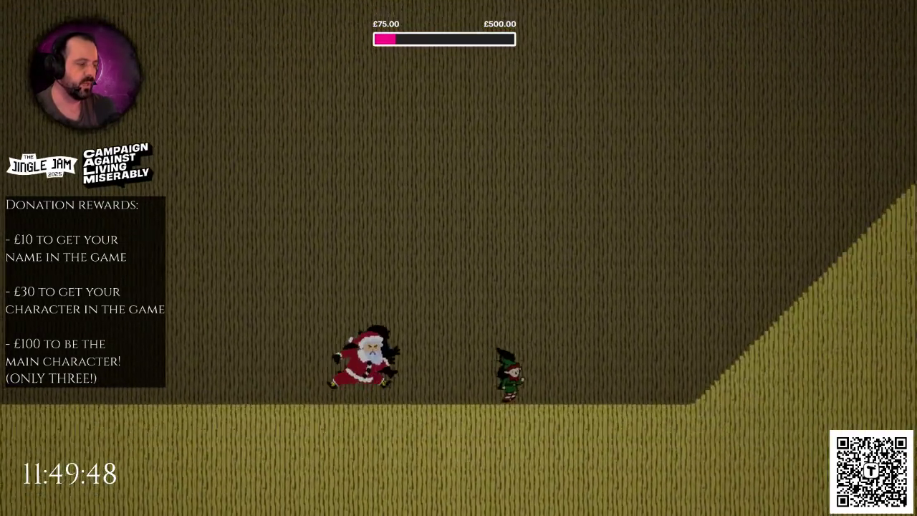
key("space")
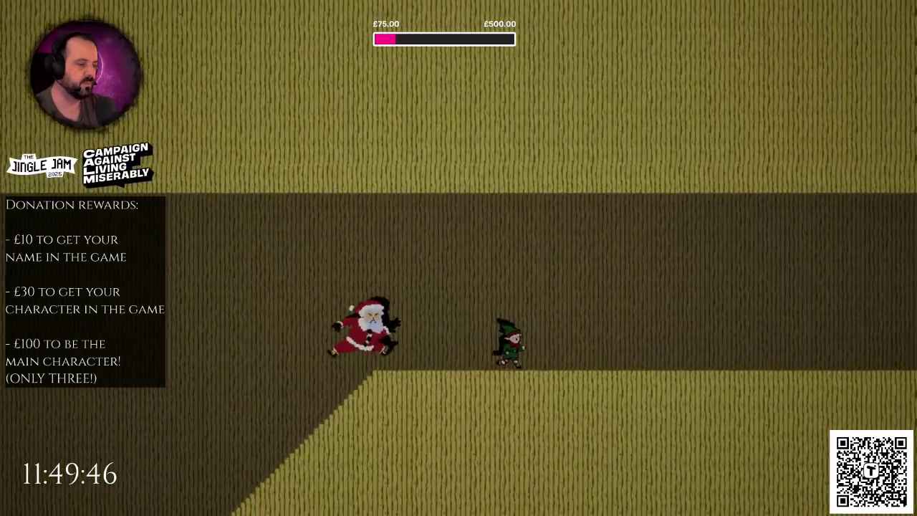
key("space")
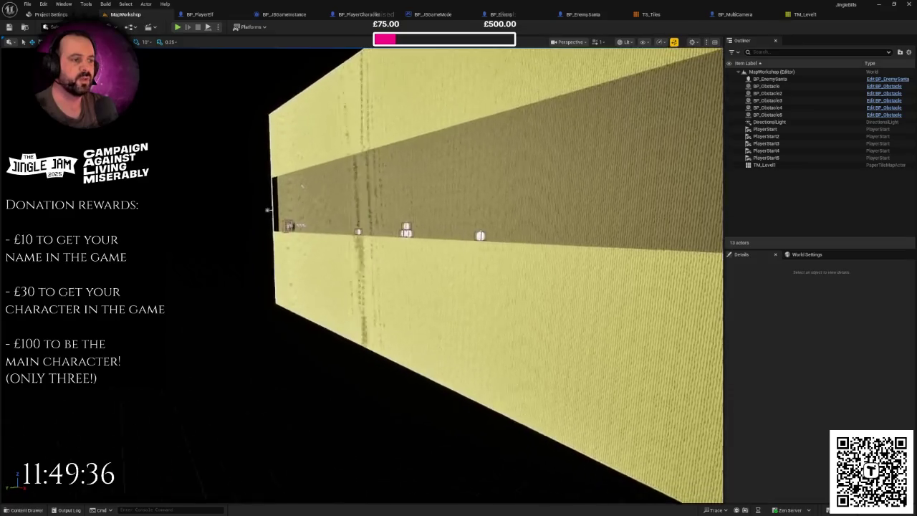
Tick Is Party Mode back on in BP_JBGameInstance and go back to MapWorkshop.
left_click_drag(268, 210, 326, 212)
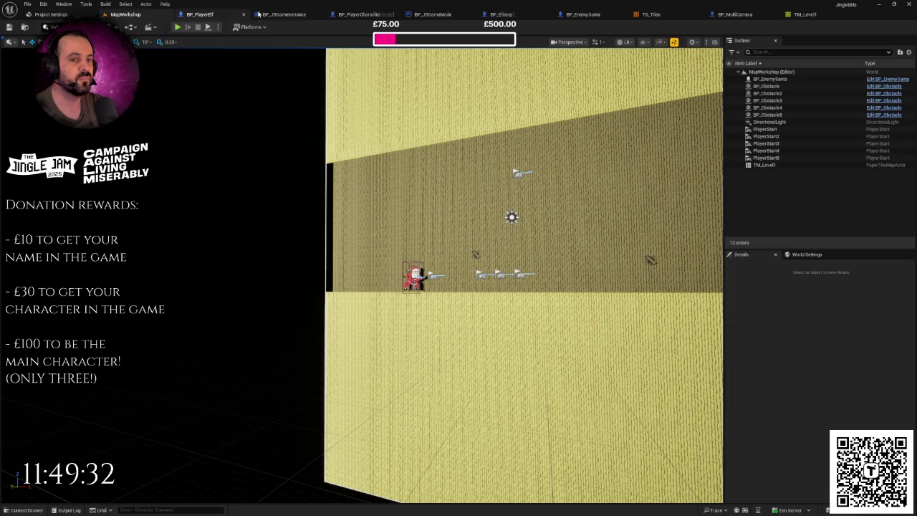
left_click(283, 14)
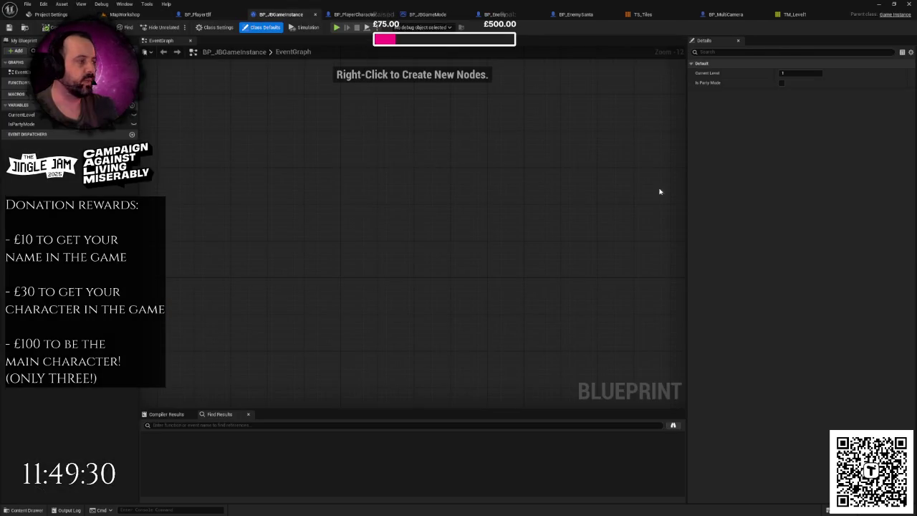
left_click(781, 83)
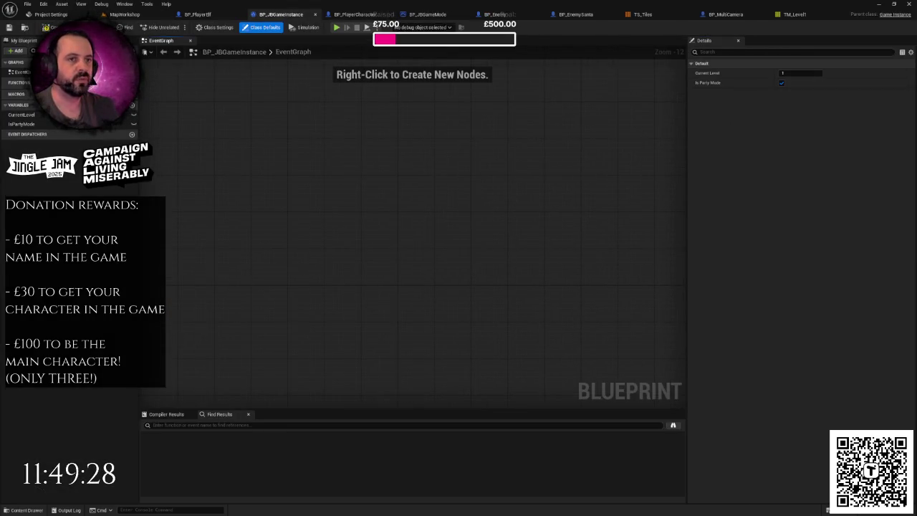
left_click(124, 14)
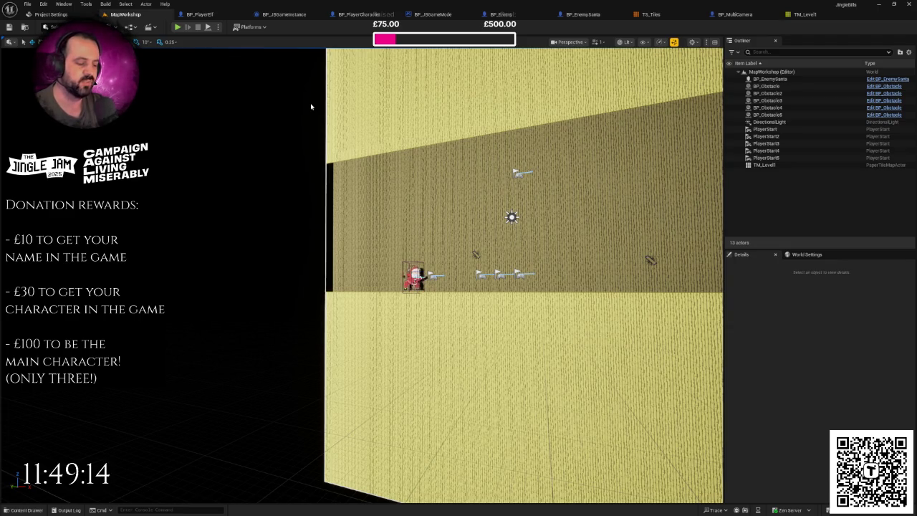
Select TM_Level1, maximise the viewport, and playtest the level twice with Alt+P.
left_click(351, 115)
key("F11")
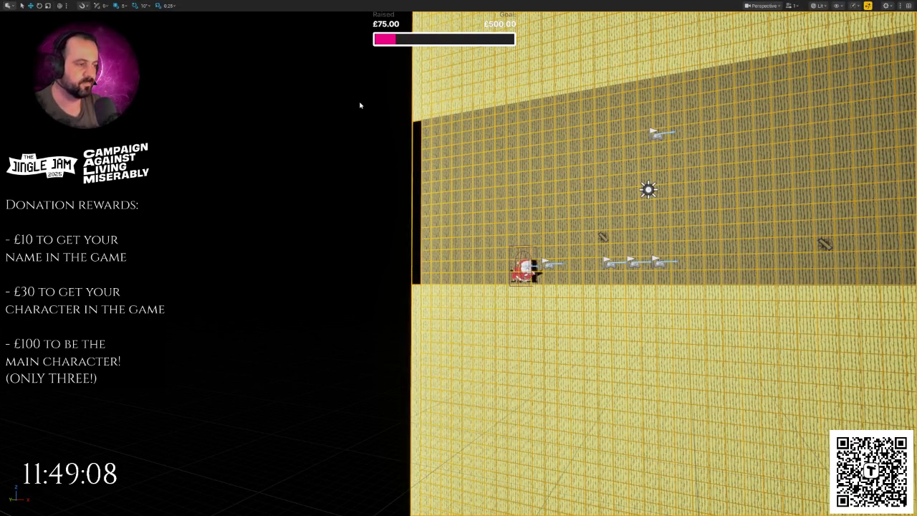
key("alt+p")
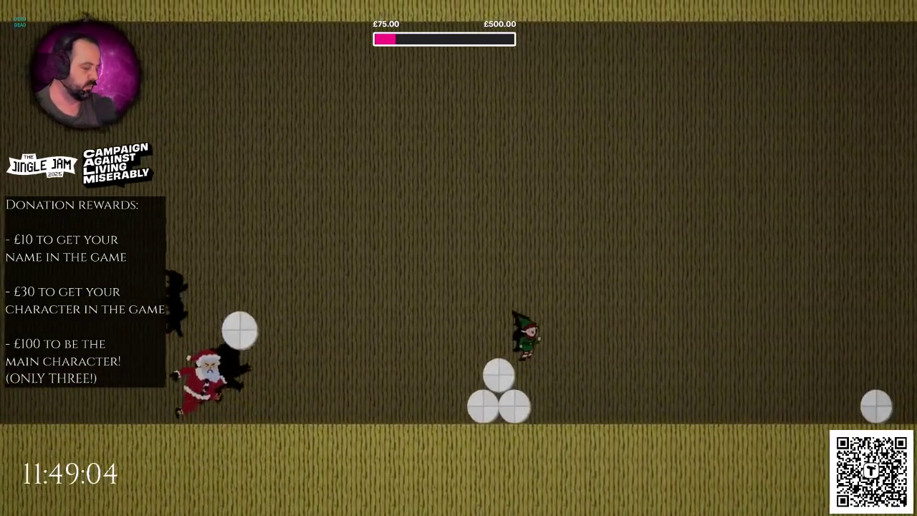
key("Escape")
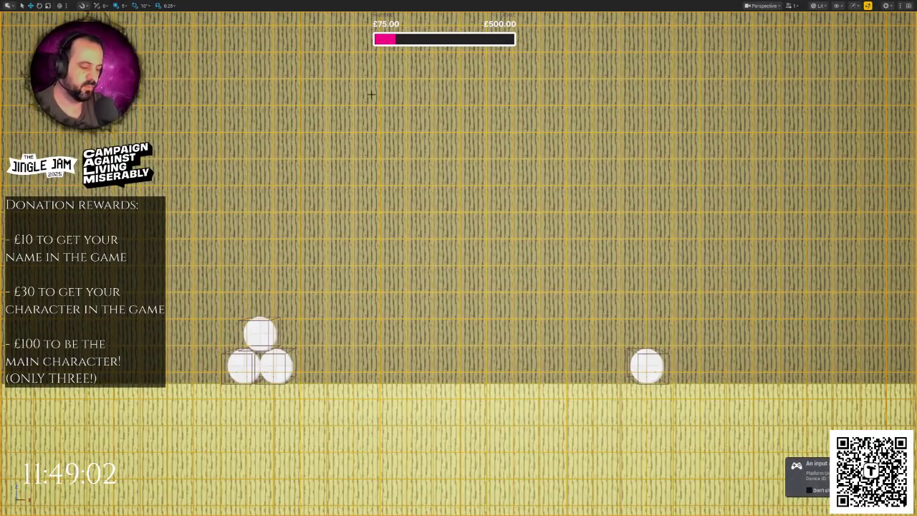
key("alt+p")
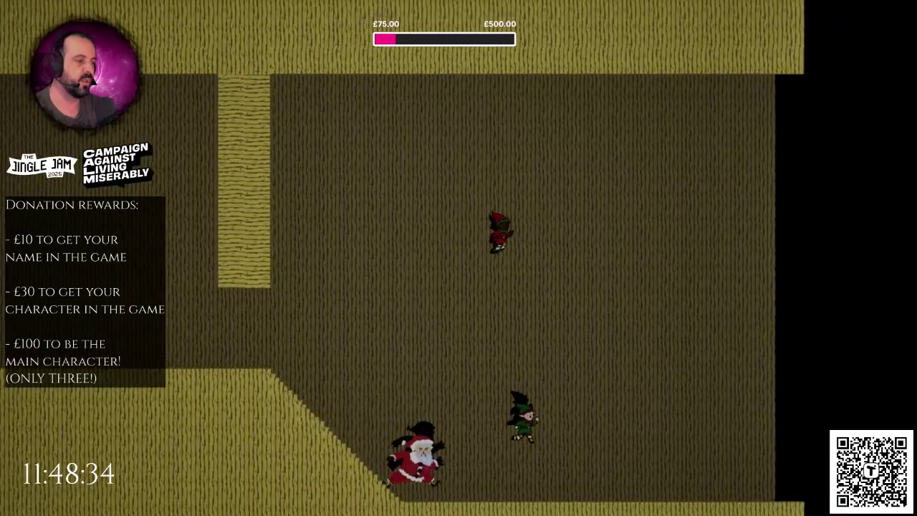
key("Escape")
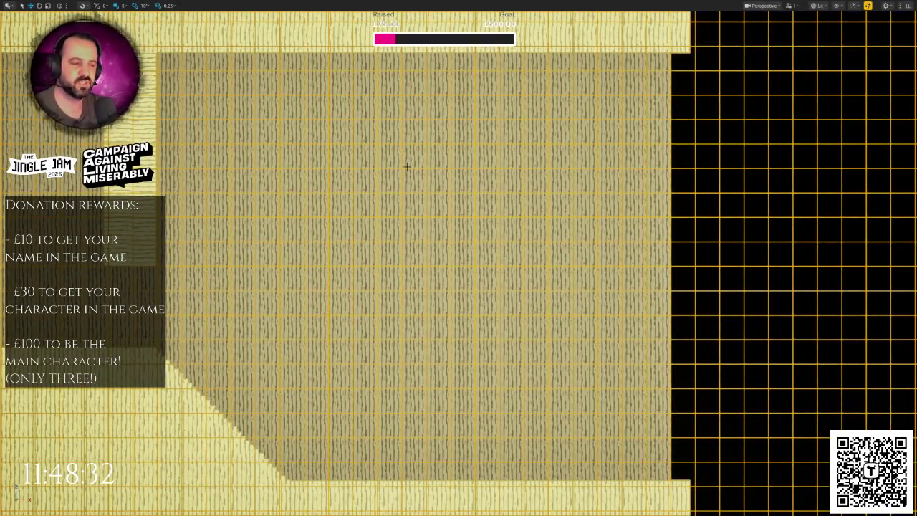
Orbit the view back head-on, restore the editor layout, and open TS_Tiles.
left_click_drag(406, 167, 278, 245)
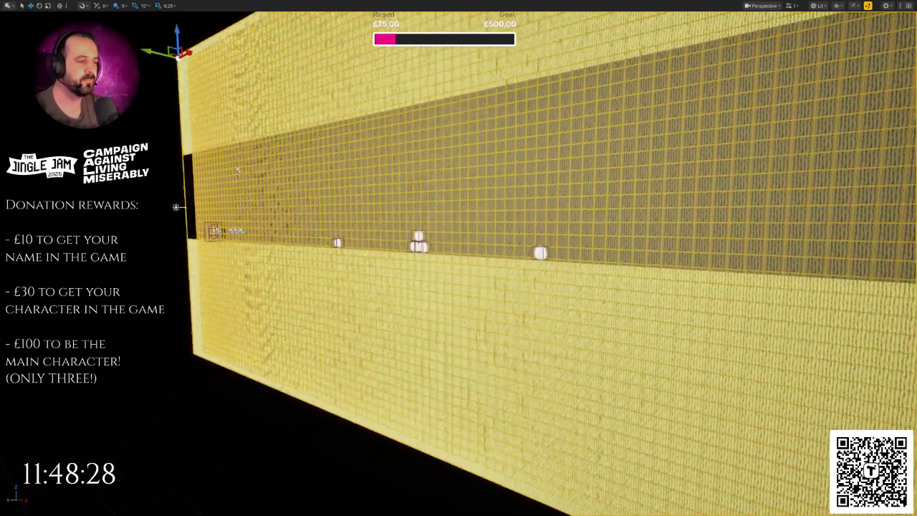
mouse_move(175, 207)
left_mouse_down()
mouse_move(389, 174)
mouse_move(395, 191)
left_mouse_up()
key("F11")
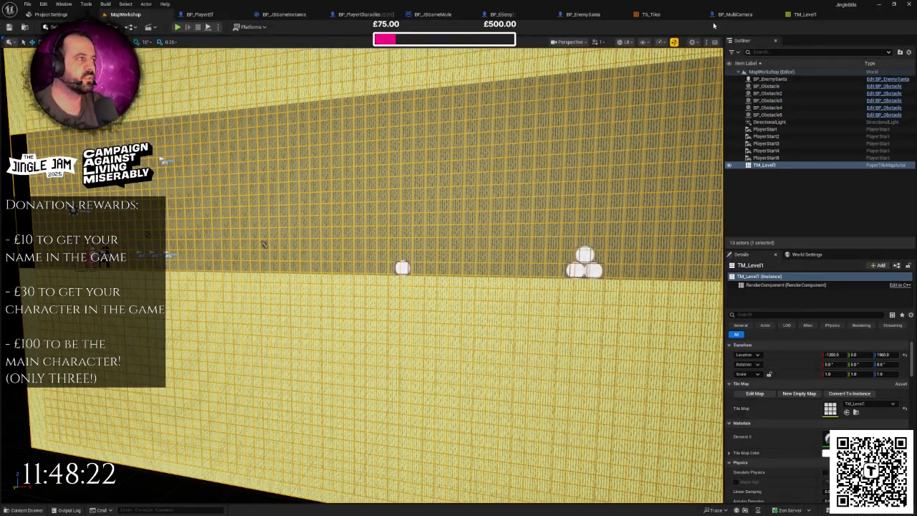
left_click(650, 14)
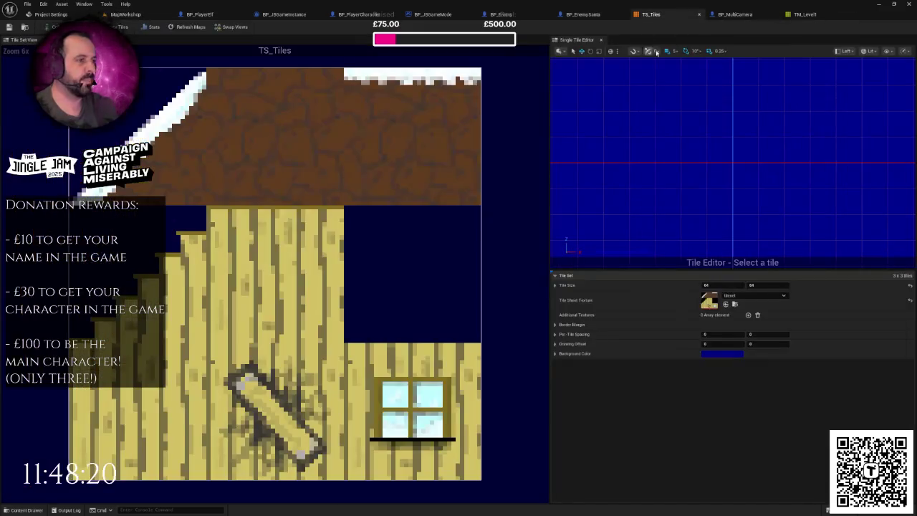
Close the TS_Tiles, TM_Level1, BP_MultiCamera and BP_EnemySanta editor tabs.
left_click(699, 14)
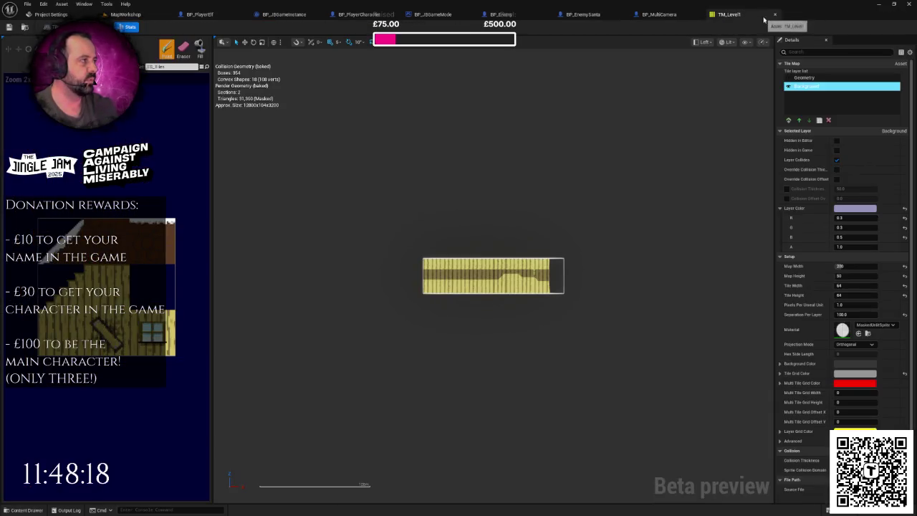
left_click(770, 14)
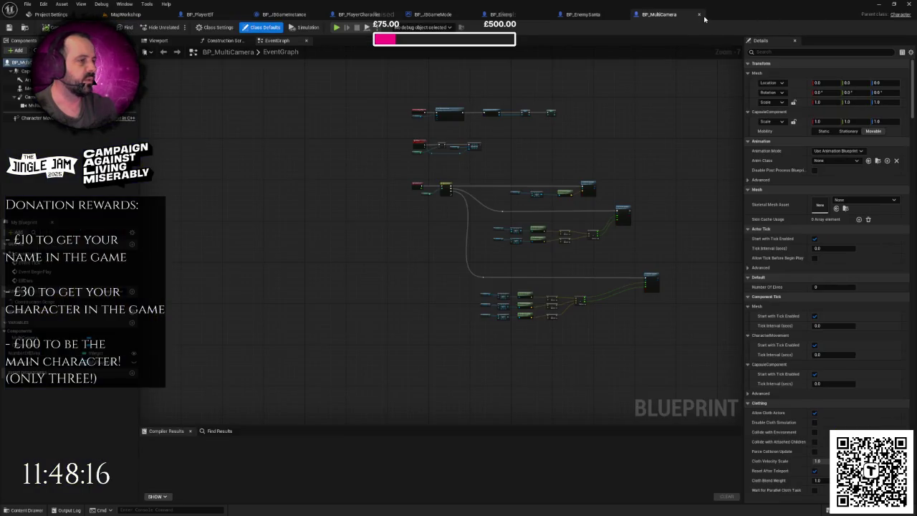
left_click_drag(614, 109, 558, 109)
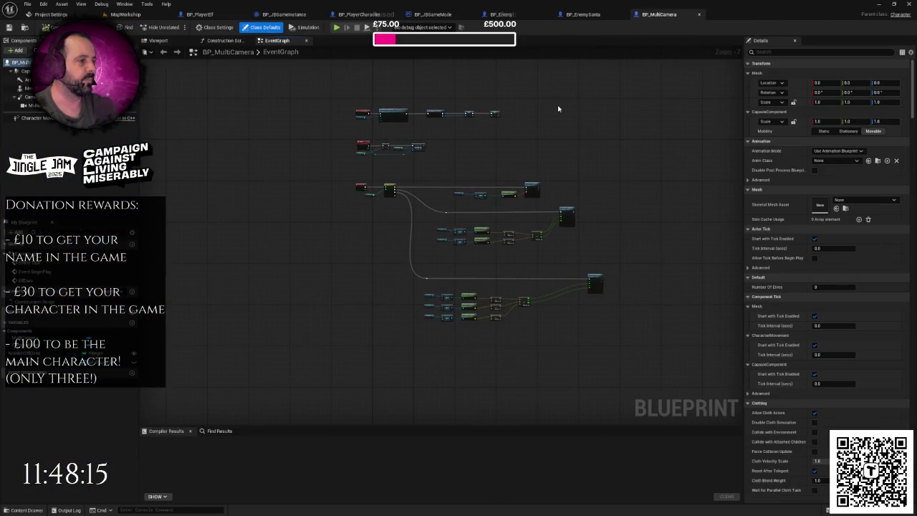
left_click(698, 14)
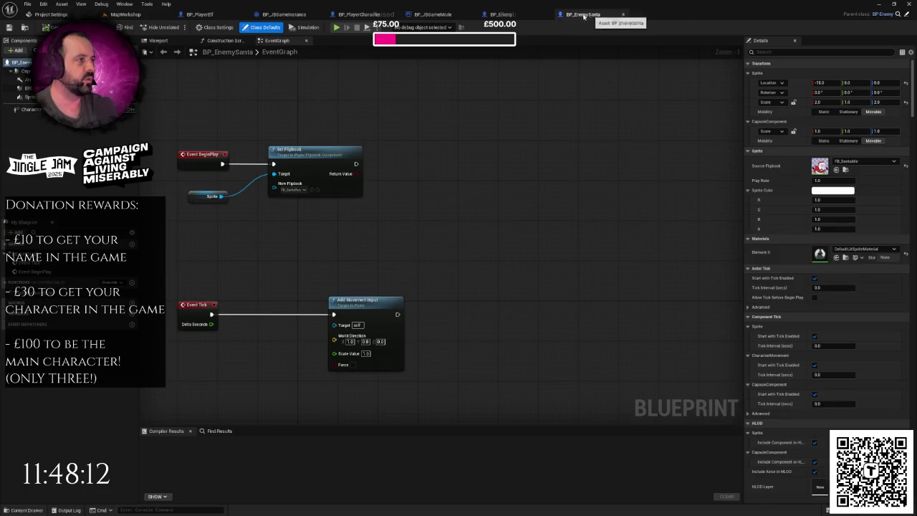
left_click(548, 14)
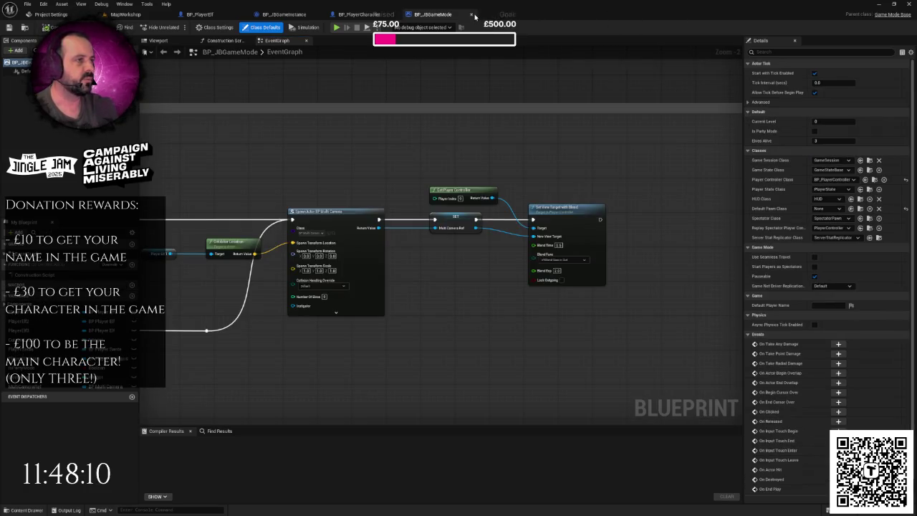
Reorder the game mode, game instance and player blueprint tabs, and close Project Settings.
left_click_drag(433, 15, 188, 20)
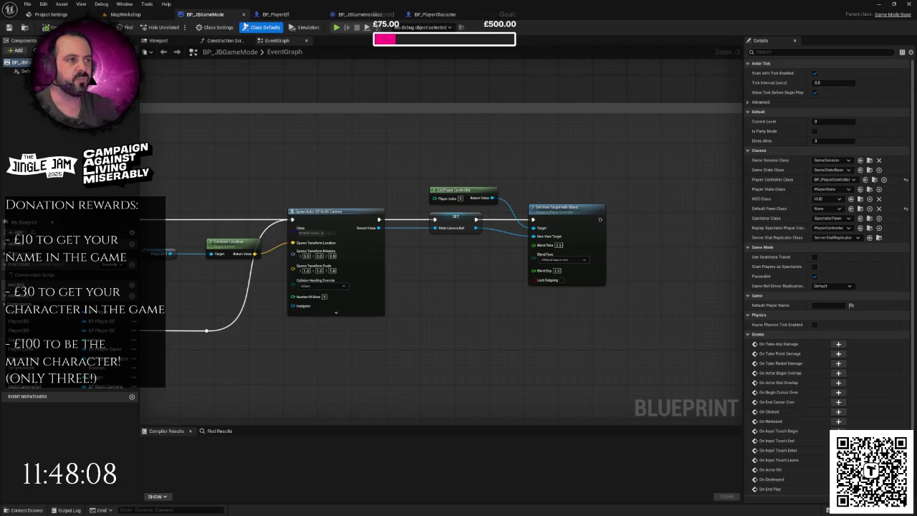
left_click_drag(362, 15, 211, 14)
left_click_drag(433, 15, 348, 19)
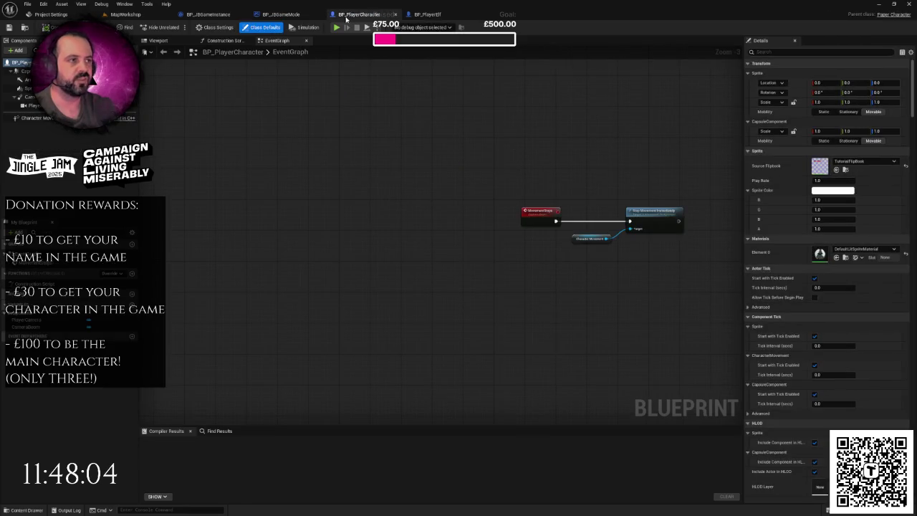
left_click(125, 14)
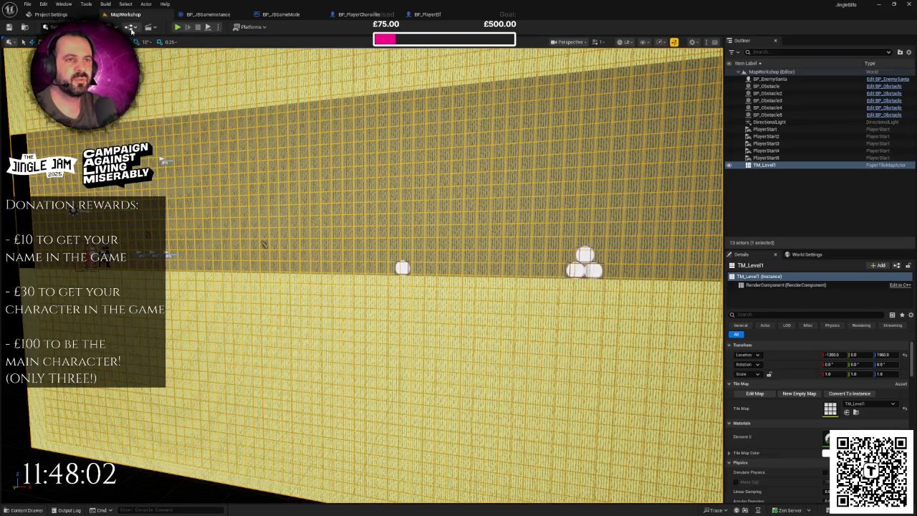
left_click(50, 14)
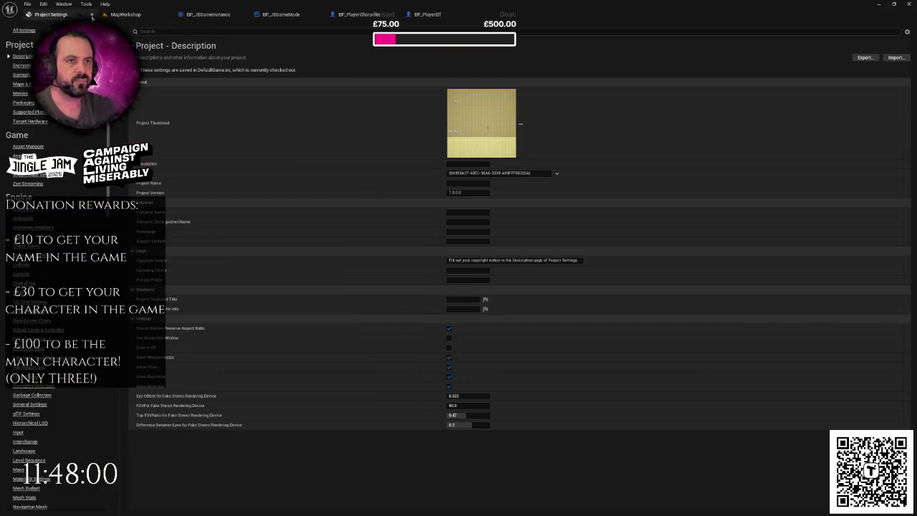
left_click(92, 14)
Open BP_PlayerController from the Content Drawer's Player folder, then return to MapWorkshop.
key("ctrl+space")
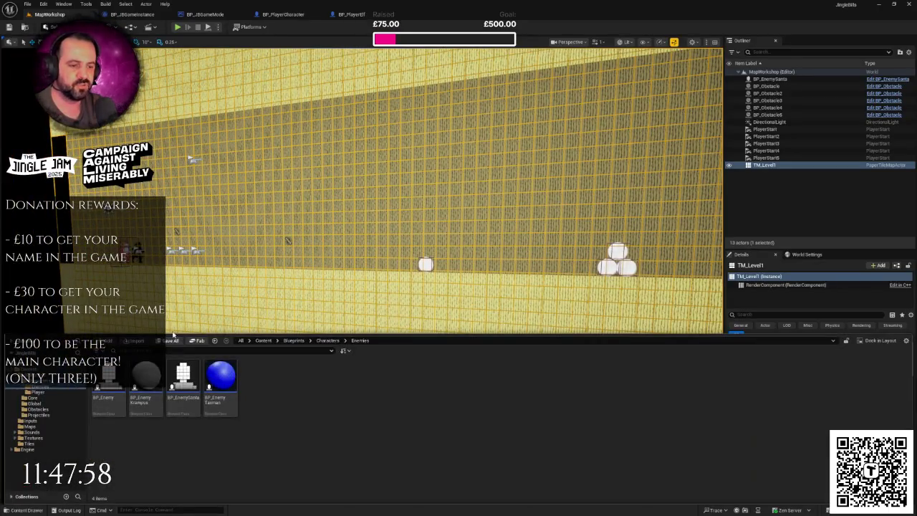
left_click(48, 392)
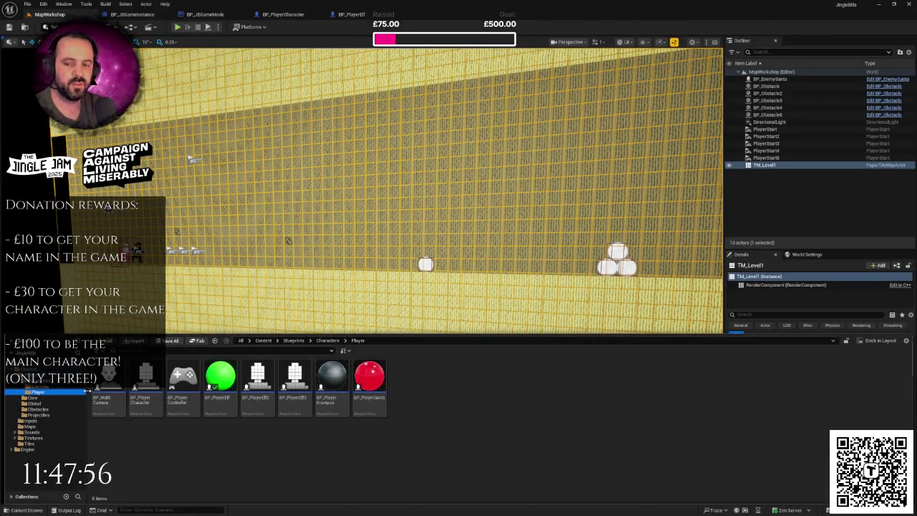
left_click(182, 380)
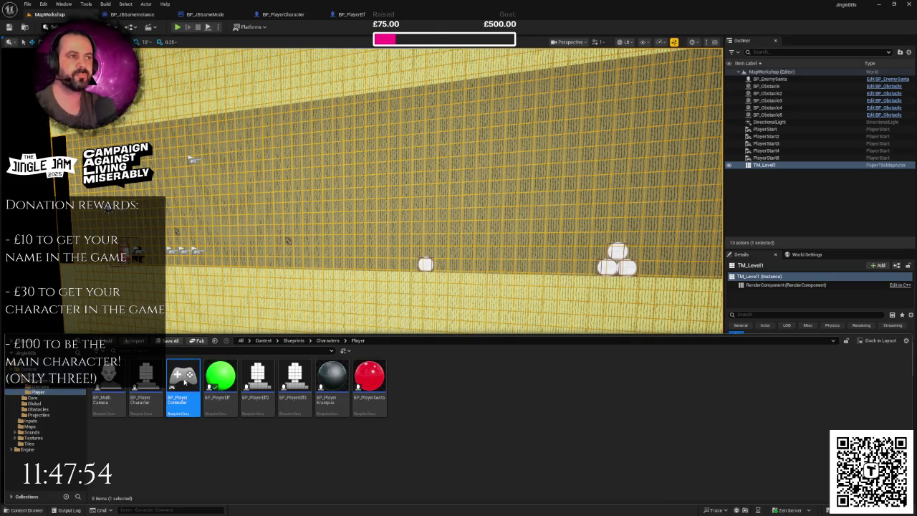
double_click(184, 382)
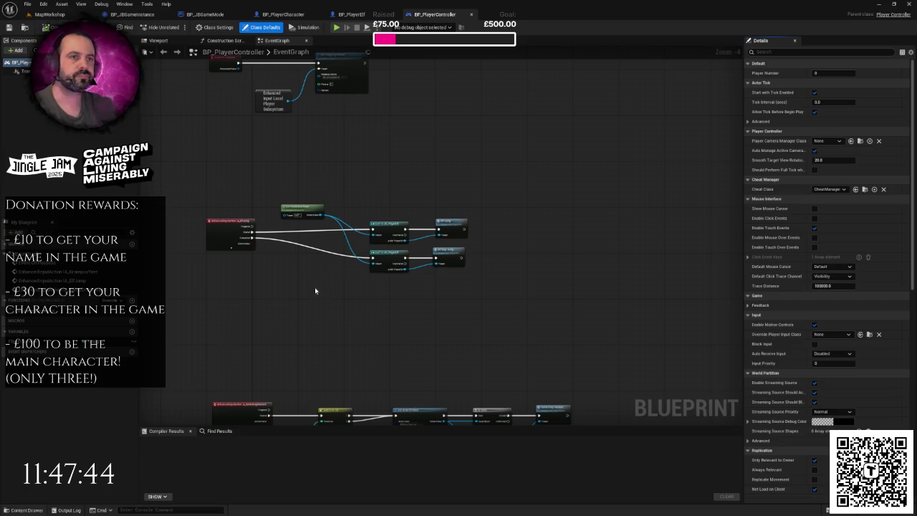
left_click(49, 14)
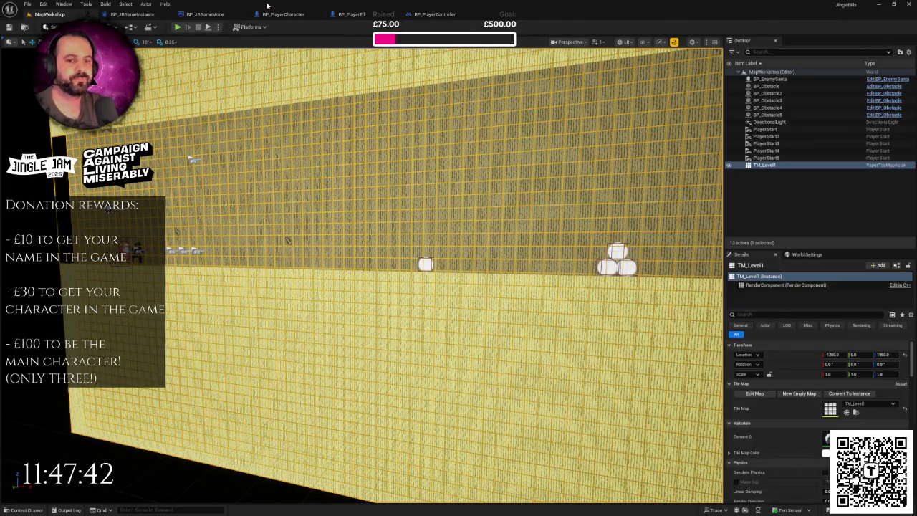
mouse_move(375, 205)
left_mouse_down()
mouse_move(358, 208)
mouse_move(375, 204)
left_mouse_up()
Create a folder named UI in the Content root and open it.
key("ctrl+space")
left_click(33, 370)
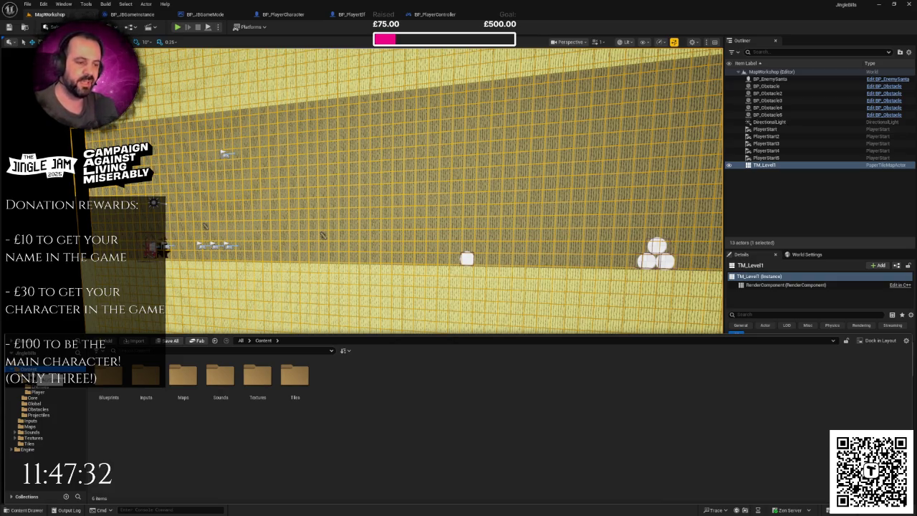
right_click(358, 402)
mouse_move(407, 315)
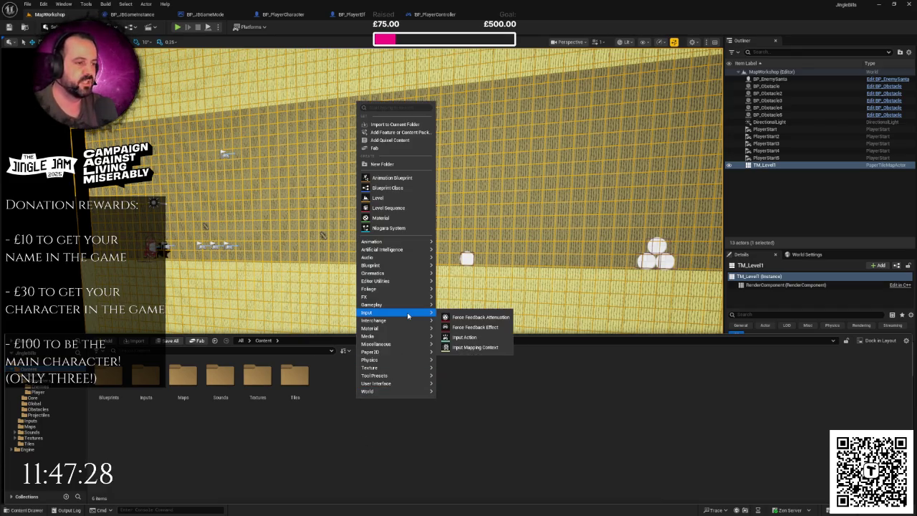
left_click(403, 168)
type("UI")
key("Return")
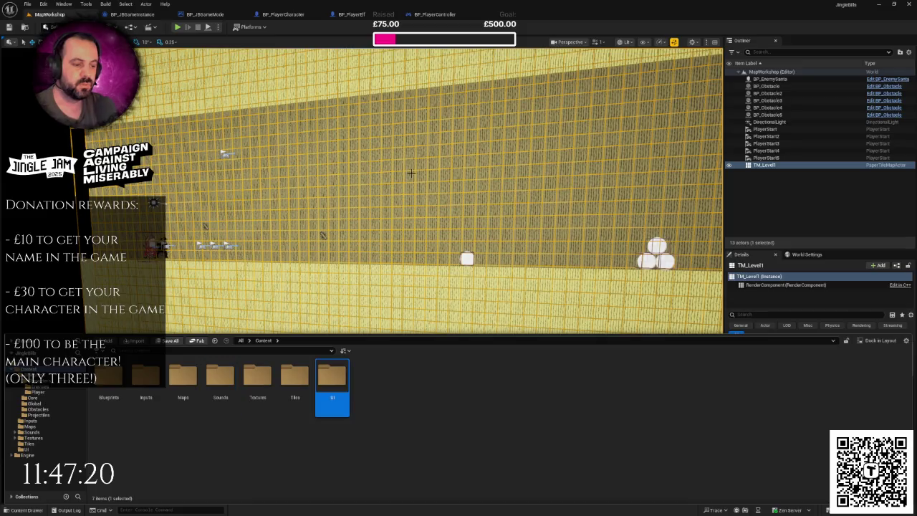
key("Return")
Inside UI, create a subfolder named LevelIntro.
right_click(289, 402)
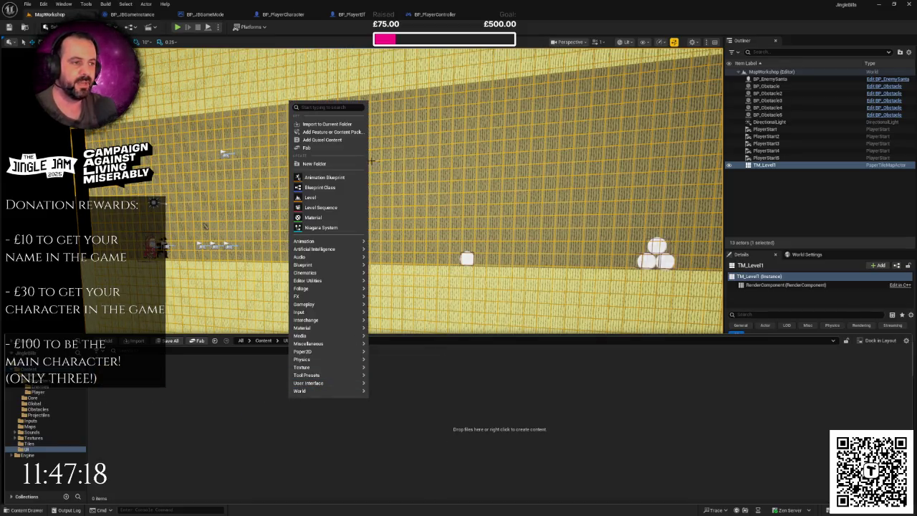
left_click(338, 165)
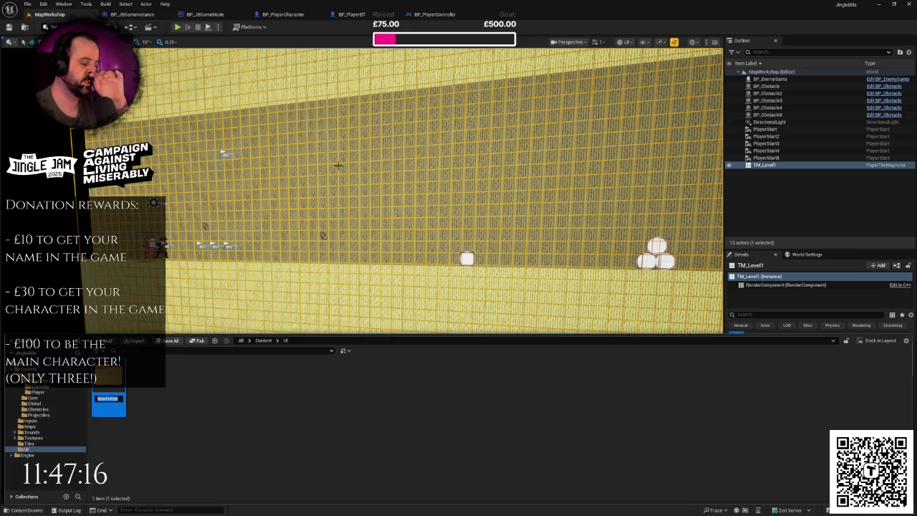
type("LevelIntro")
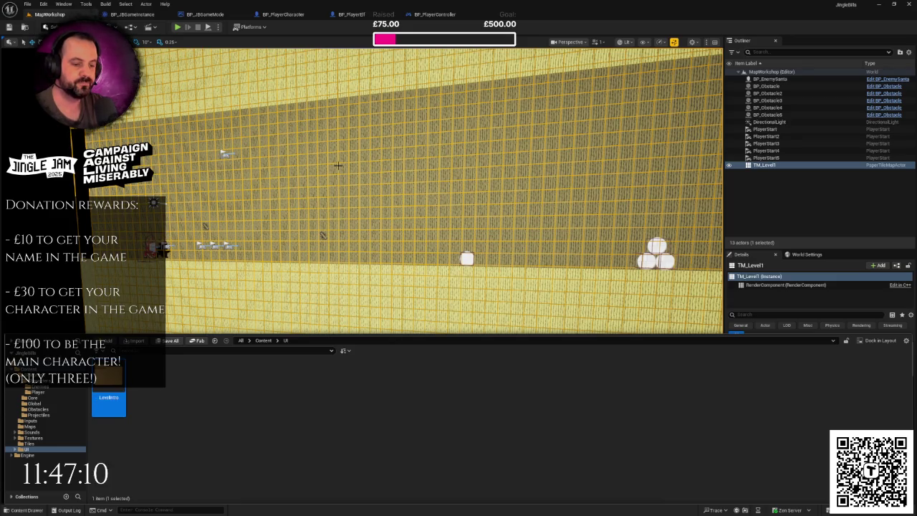
key("Return")
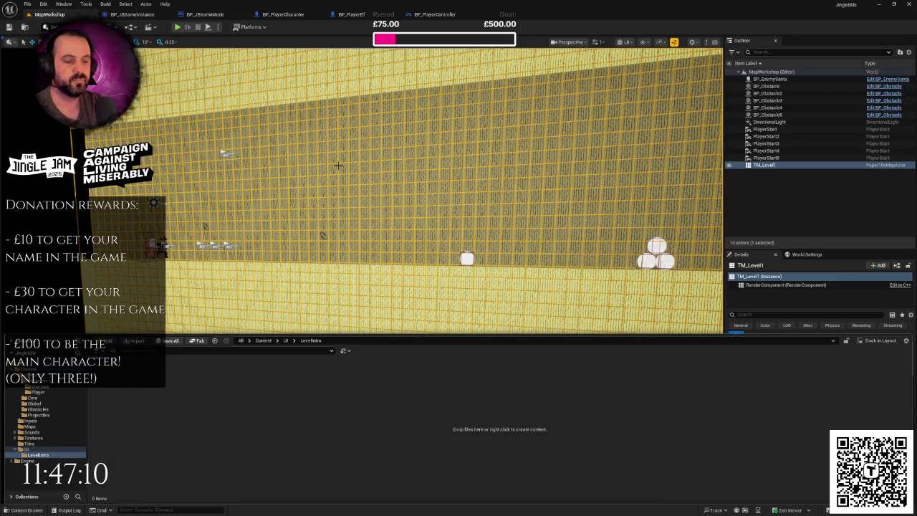
right_click(216, 373)
Create a Widget Blueprint with parent class UserWidget, named UI_LevelIntro.
mouse_move(252, 361)
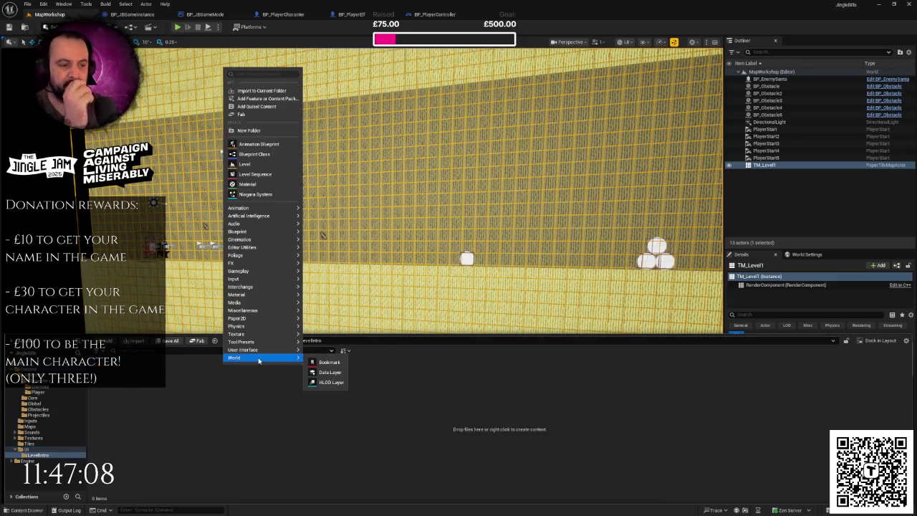
mouse_move(272, 342)
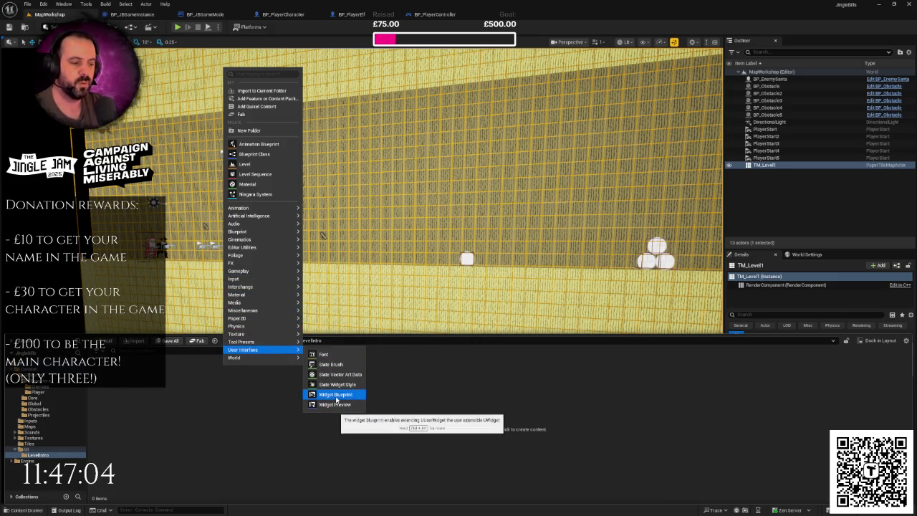
left_click(337, 395)
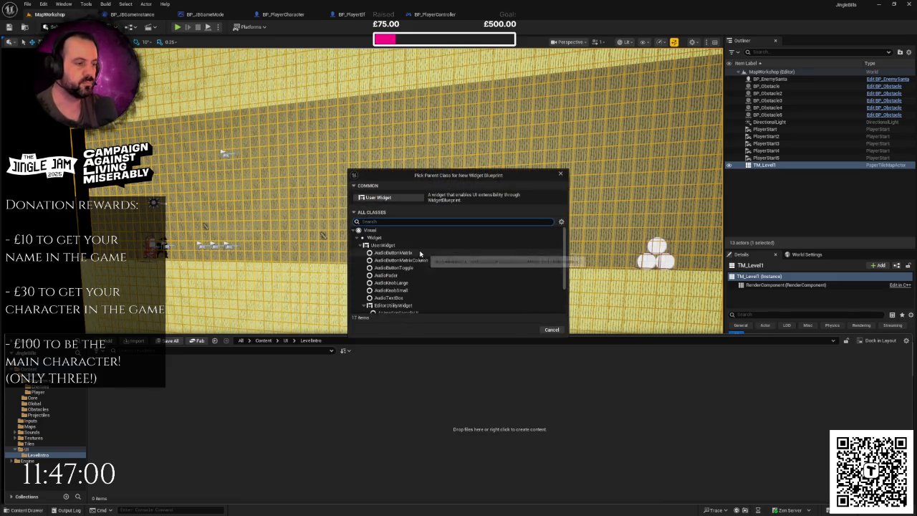
left_click(398, 246)
left_click(522, 330)
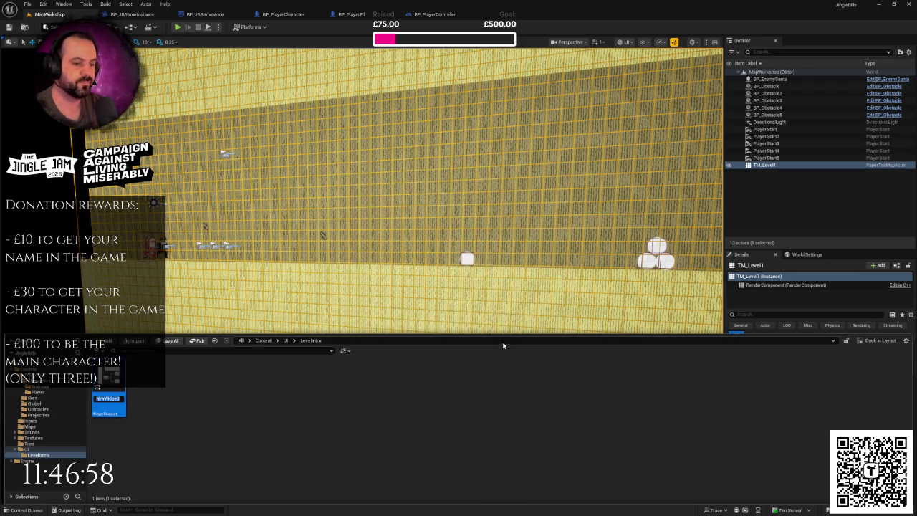
type("UI_L")
type("1")
type("tro")
key("Return")
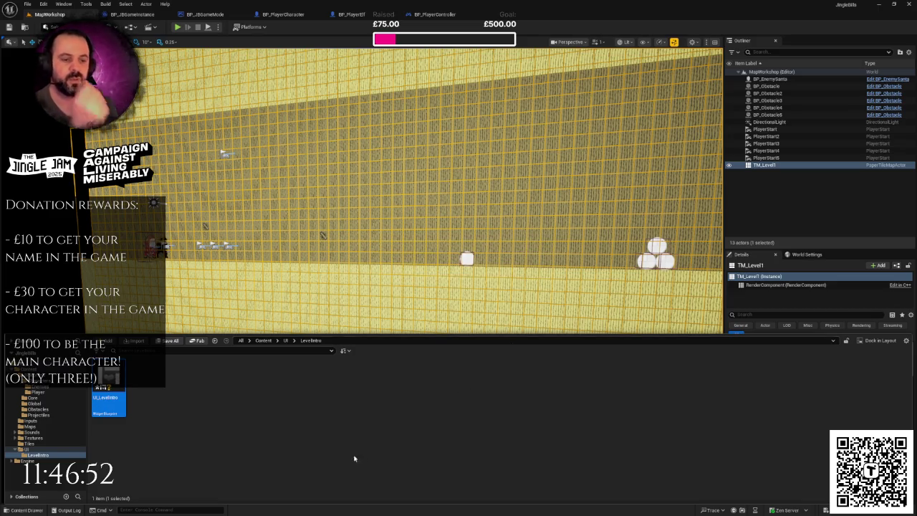
Open UI_LevelIntro in the widget editor.
right_click(125, 386)
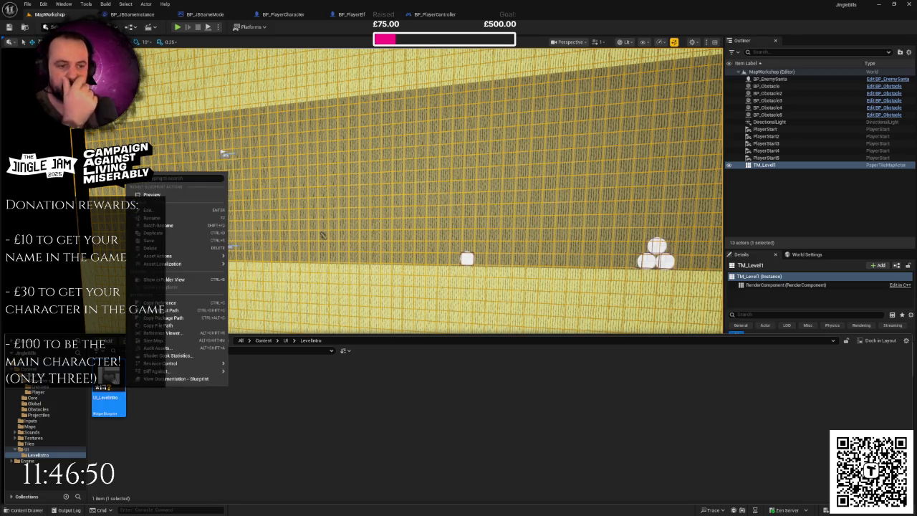
left_click(262, 391)
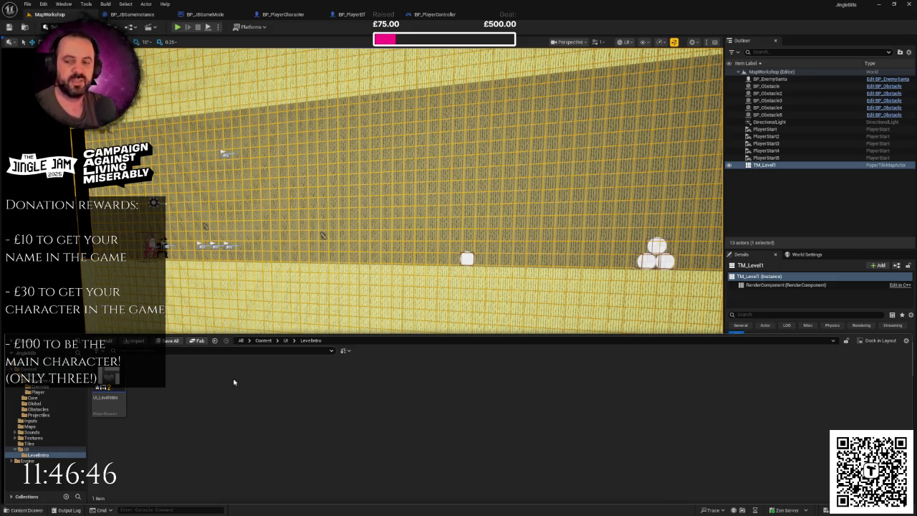
left_click(122, 381)
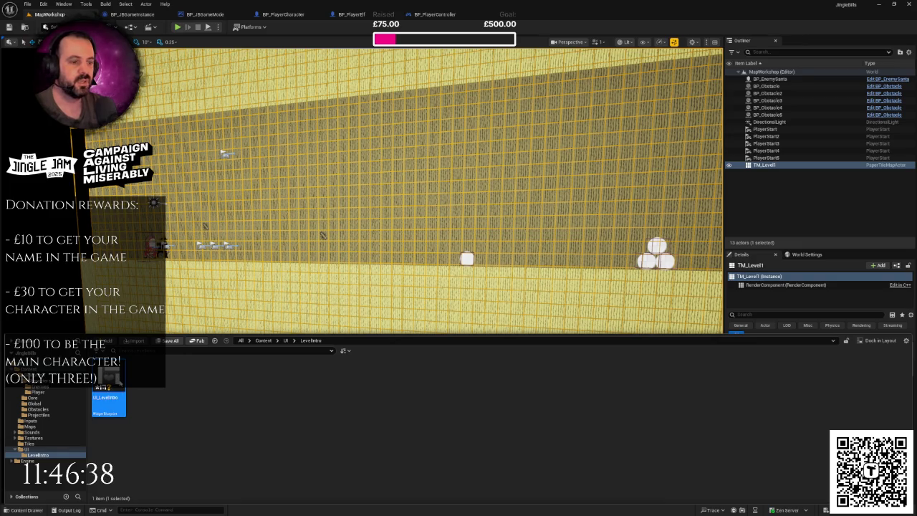
key("Return")
Search the Palette for Canvas Panel, place it as UI_LevelIntro's root, then clear the search.
scroll(425, 216, "down", 6)
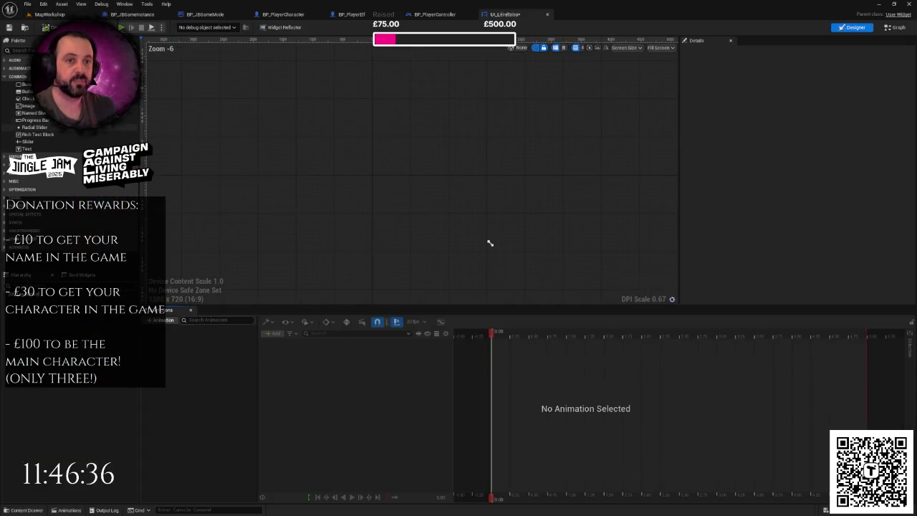
type("can")
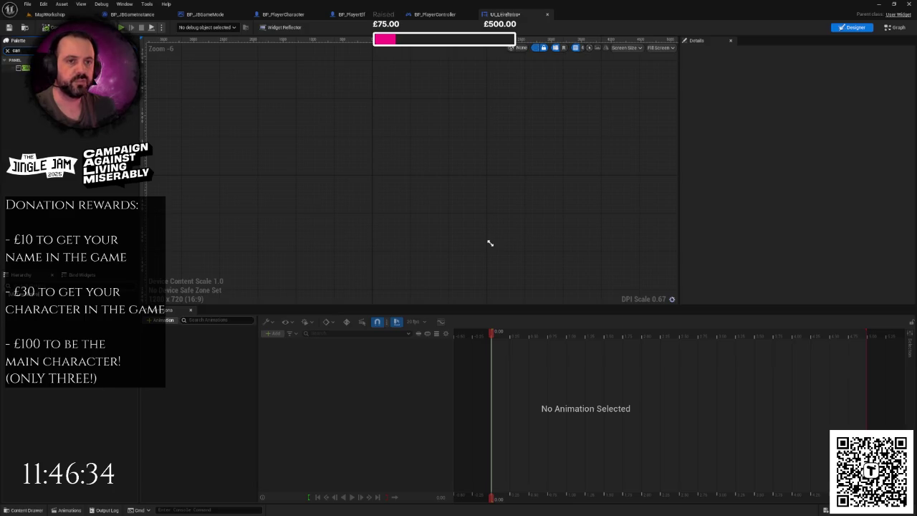
left_click_drag(15, 67, 265, 147)
scroll(434, 207, "up", 4)
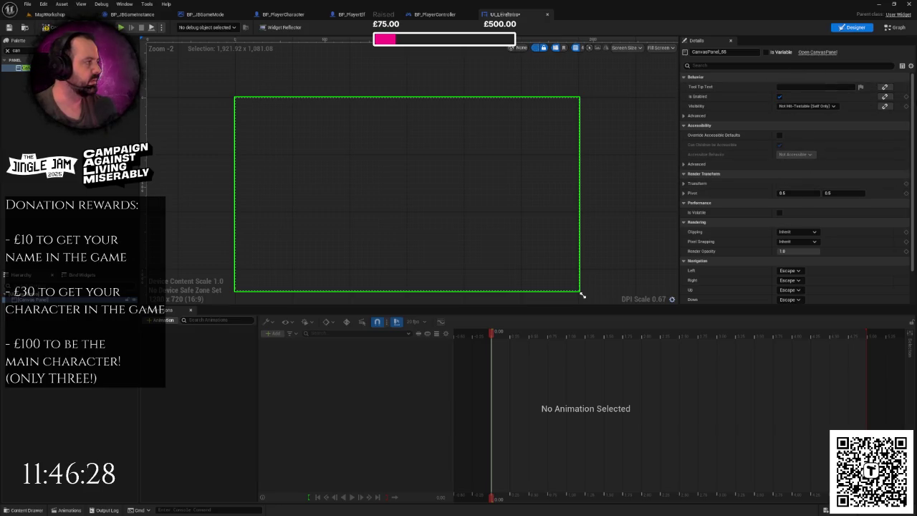
scroll(914, 99, "down", 1)
scroll(914, 100, "up", 1)
left_click(612, 139)
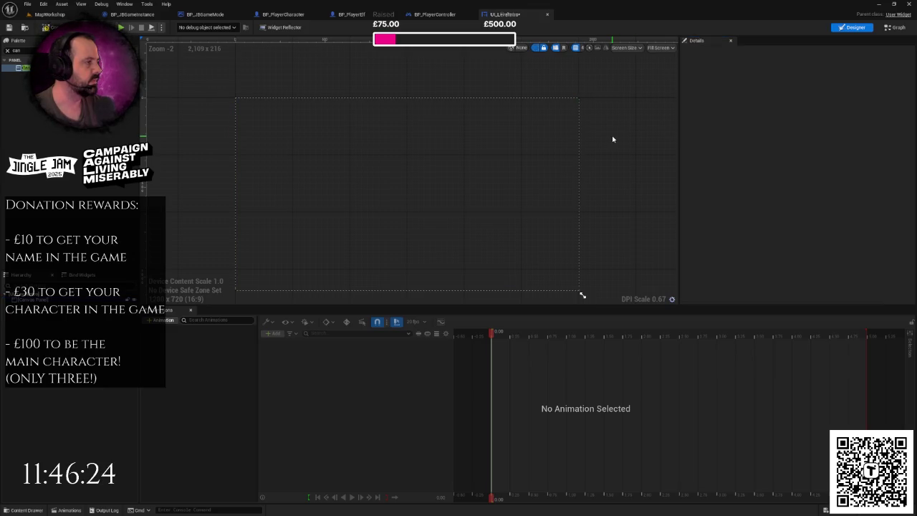
left_click(237, 100)
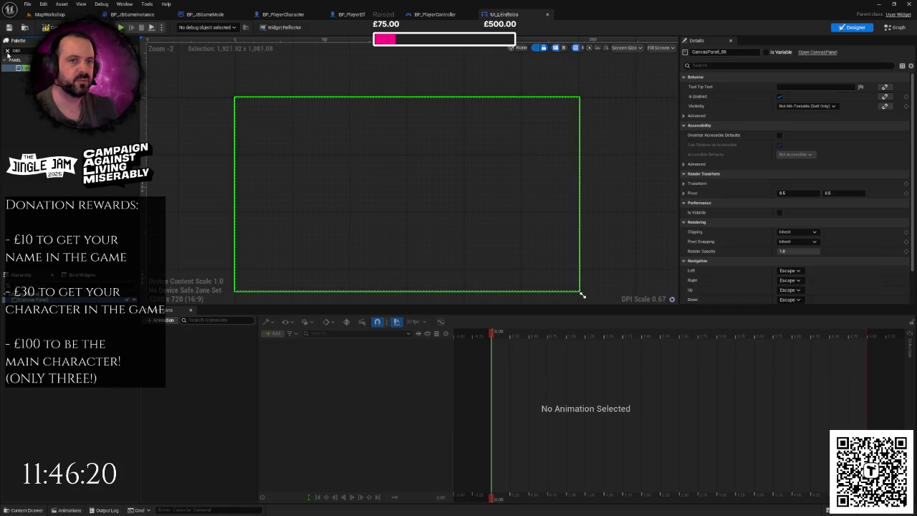
left_click(8, 53)
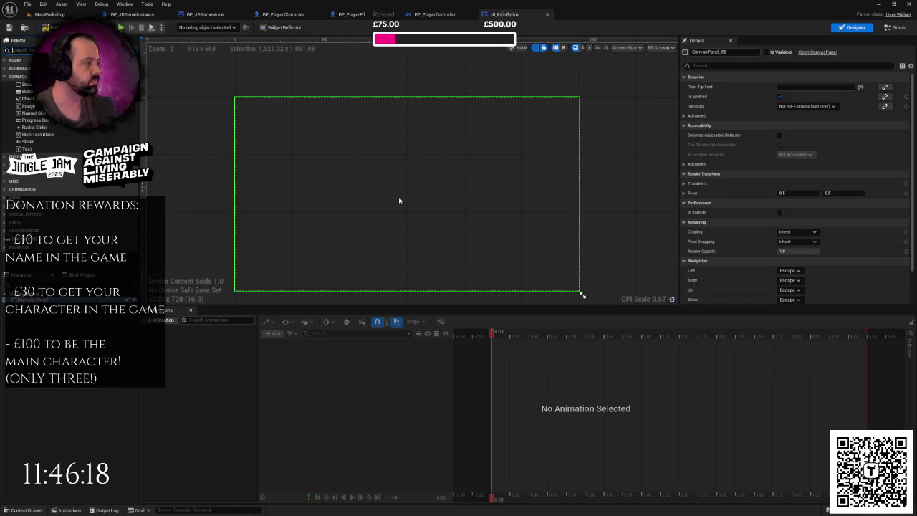
left_click_drag(567, 211, 563, 207)
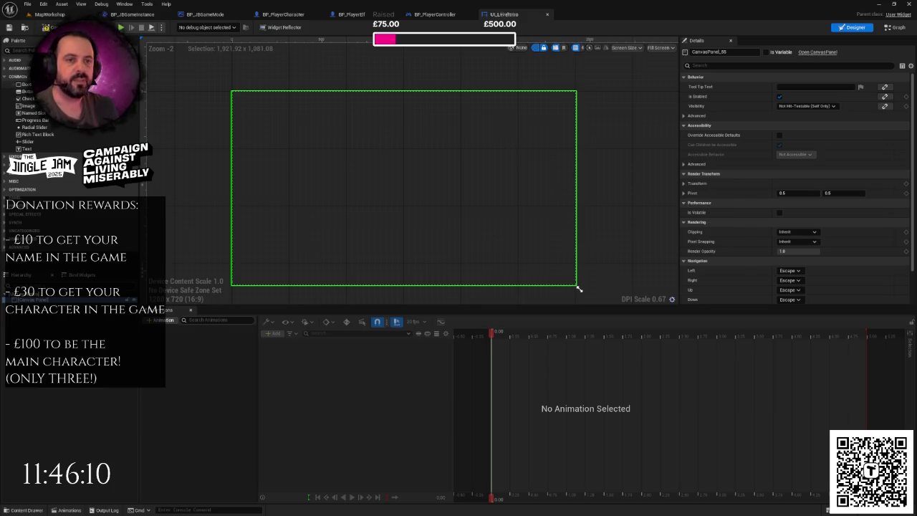
left_click(25, 84)
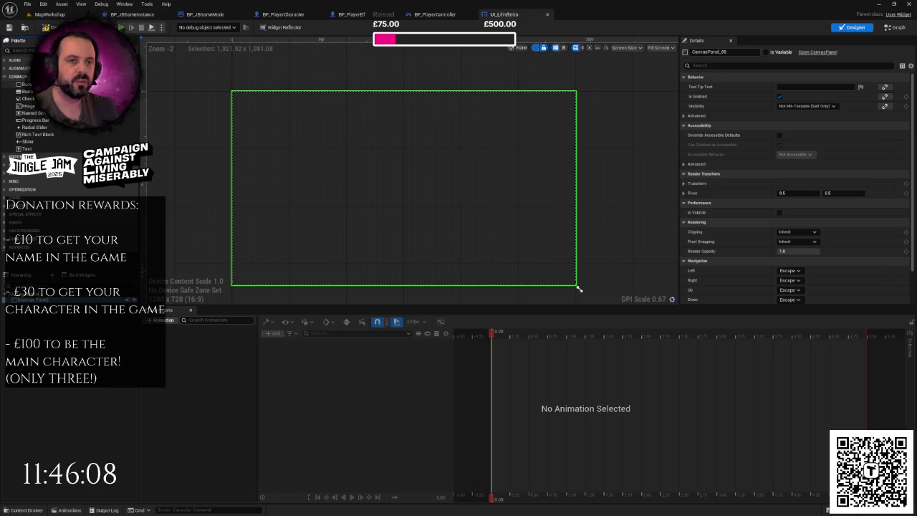
Place a Border on the canvas and rename it Background.
left_click_drag(25, 84, 277, 190)
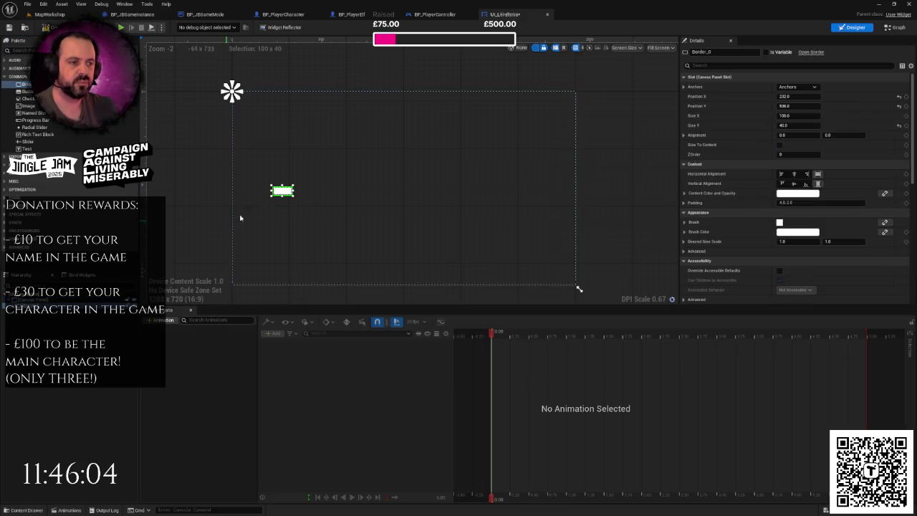
scroll(320, 212, "up", 2)
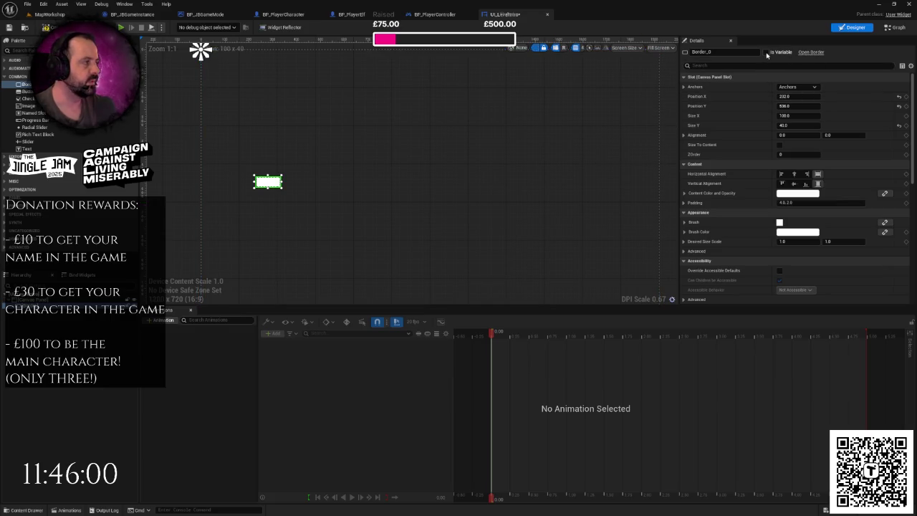
key("F2")
type("Background")
key("Return")
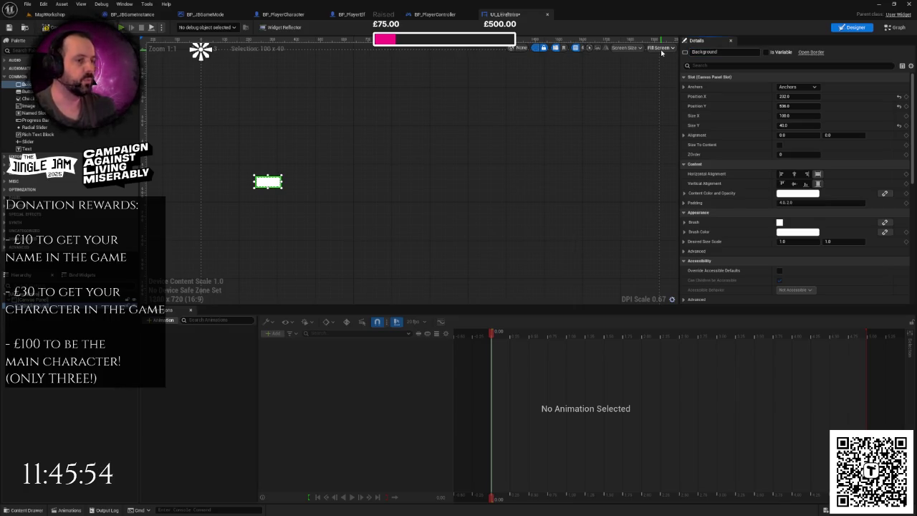
Anchor Background to full stretch with all four offsets at 0, and begin choosing its brush colour.
scroll(357, 238, "down", 2)
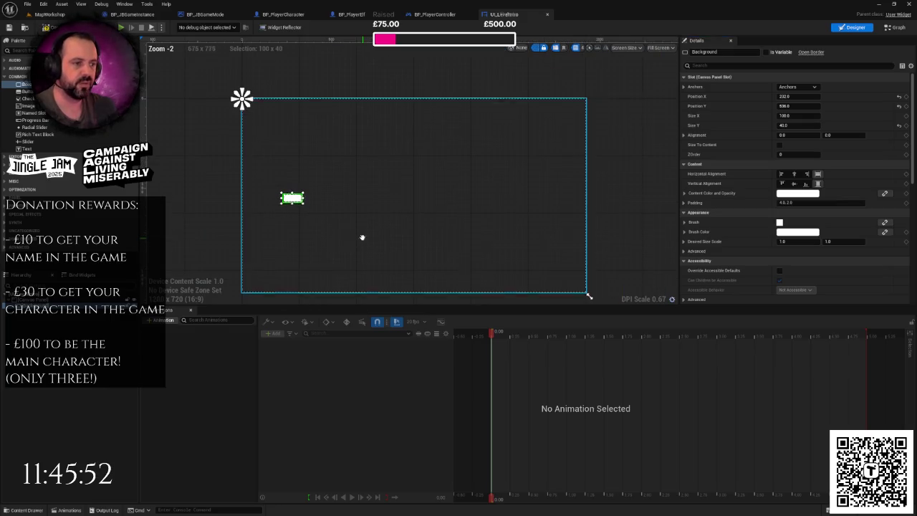
left_click(796, 87)
left_click(863, 179)
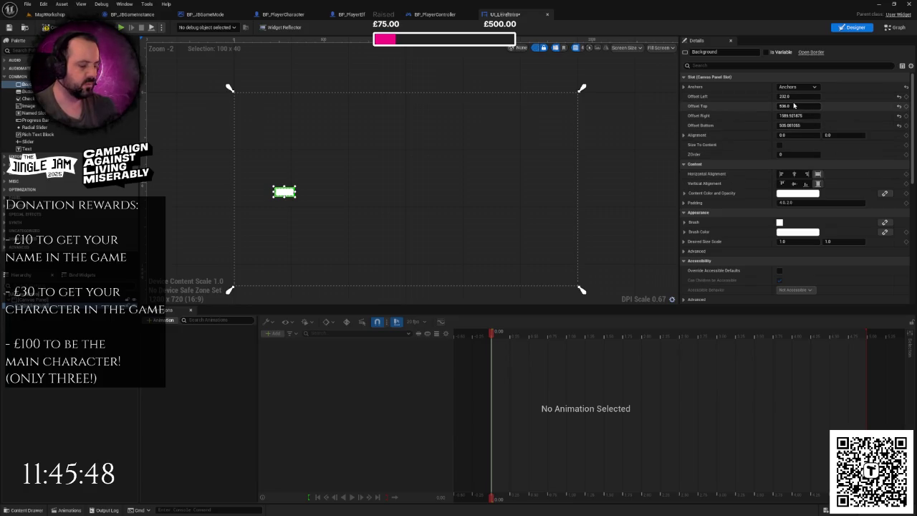
left_click(788, 96)
type("0")
key("Tab")
type("0")
key("Tab")
type("0")
key("Tab")
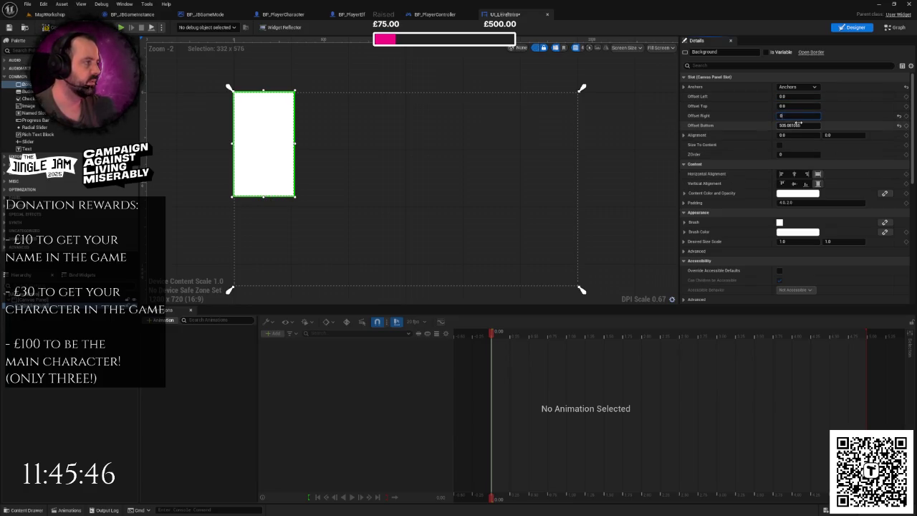
type("0")
key("Return")
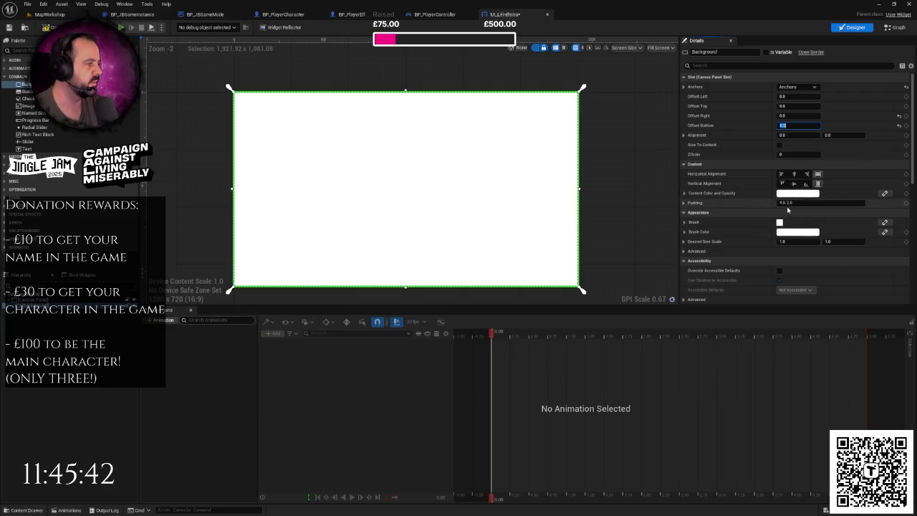
left_click(791, 231)
left_click(693, 283)
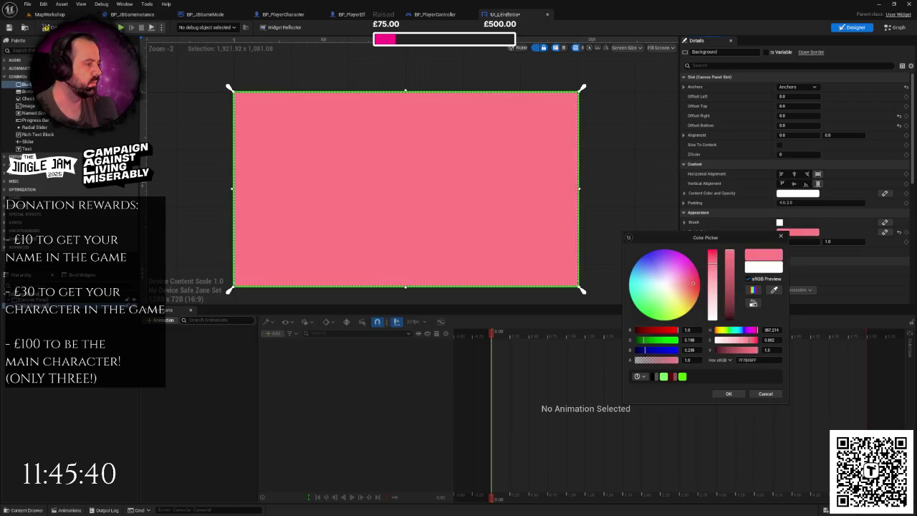
Set the Background brush colour to black and its Render Opacity to 0.5.
mouse_move(712, 254)
left_mouse_down()
mouse_move(711, 319)
mouse_move(729, 319)
left_mouse_up()
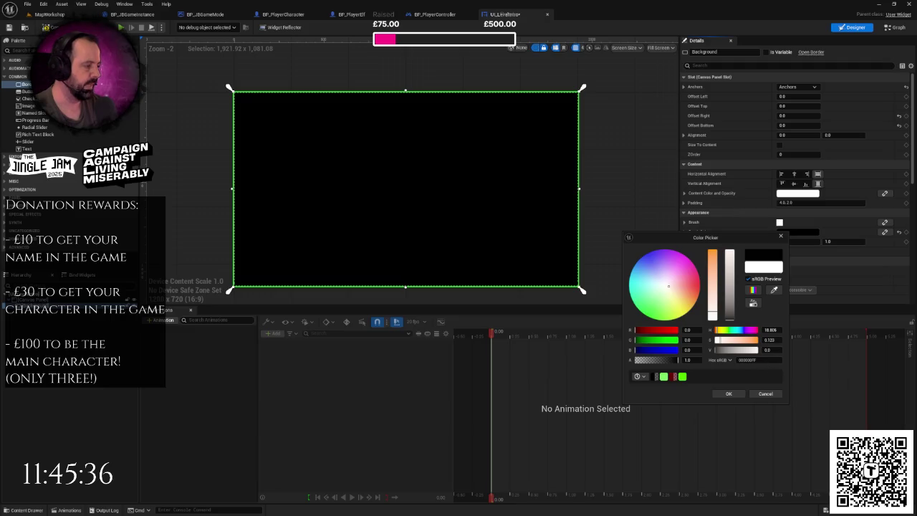
left_click(729, 395)
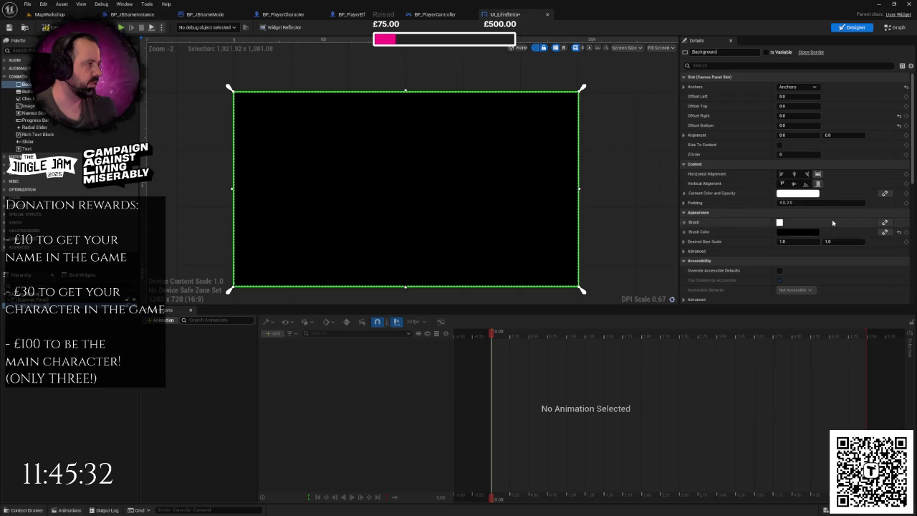
type("rend")
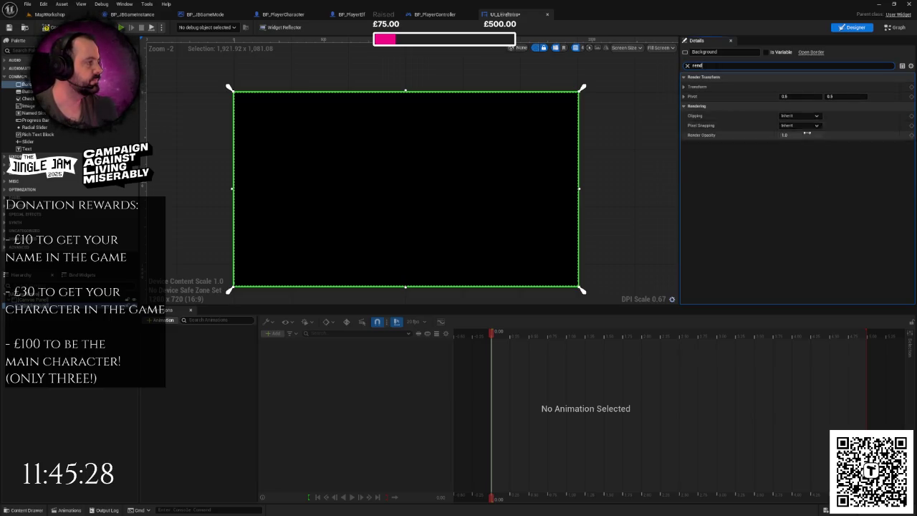
left_click(805, 135)
type("0.5")
key("Return")
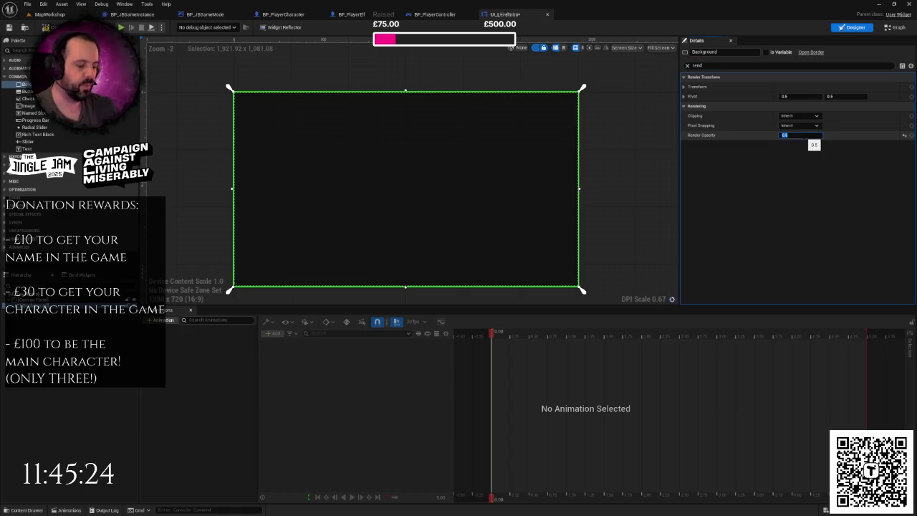
type("0.7")
key("Return")
type("0.5")
key("Return")
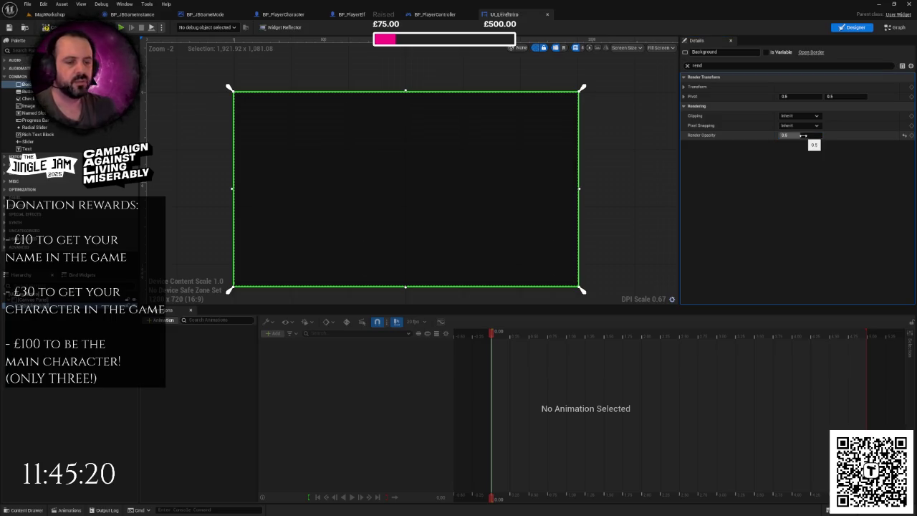
left_click(580, 289)
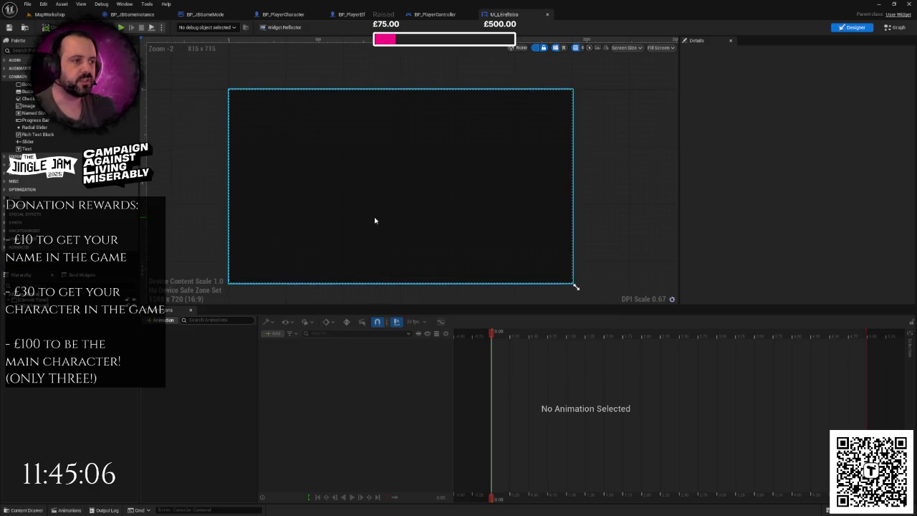
Create a FadeBackground animation with a Render Opacity track for Background.
left_click(350, 199)
left_click(166, 320)
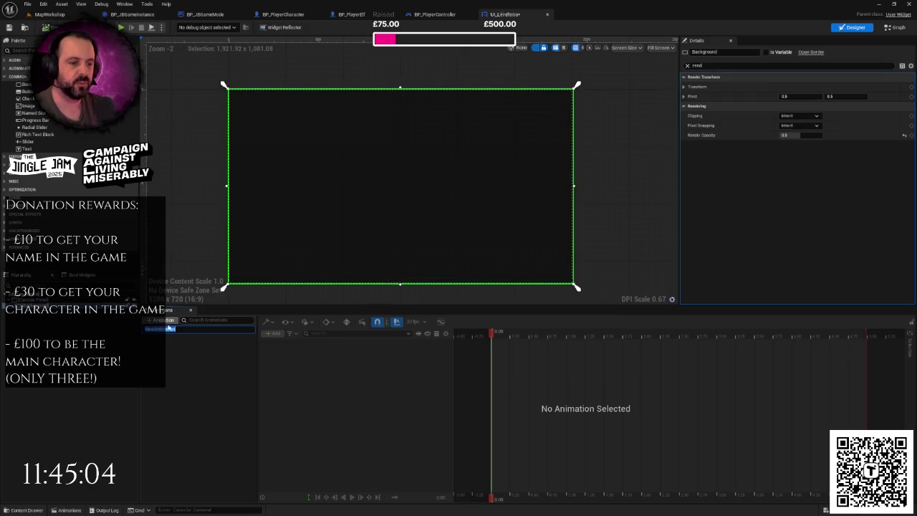
type("Fade")
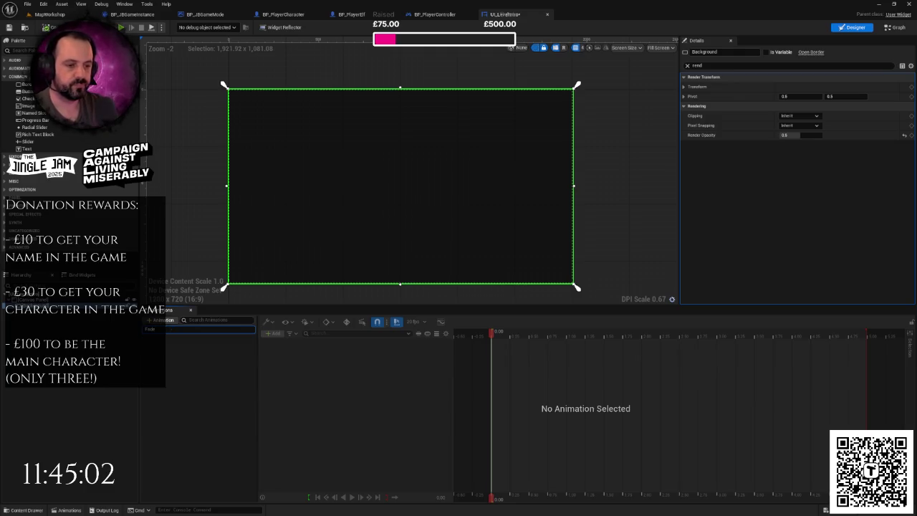
type("Background")
key("Return")
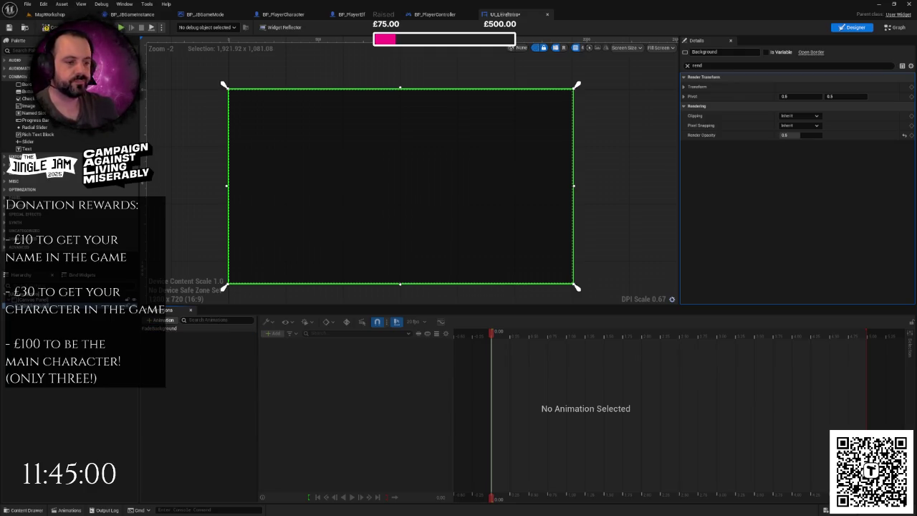
left_click(159, 328)
left_click(274, 334)
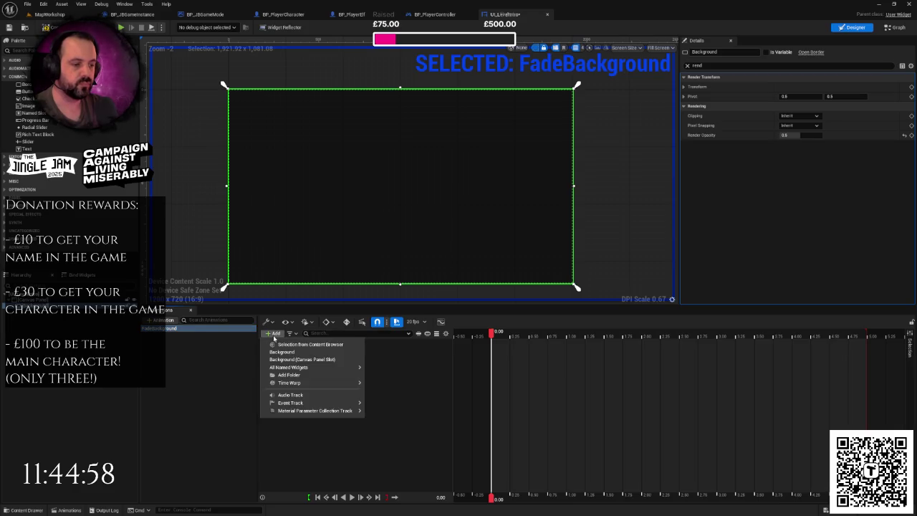
left_click(322, 351)
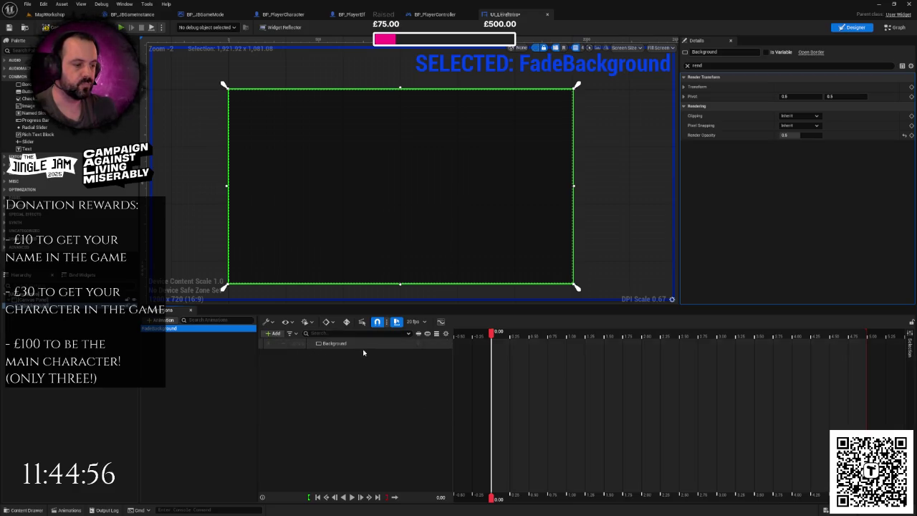
left_click(419, 343)
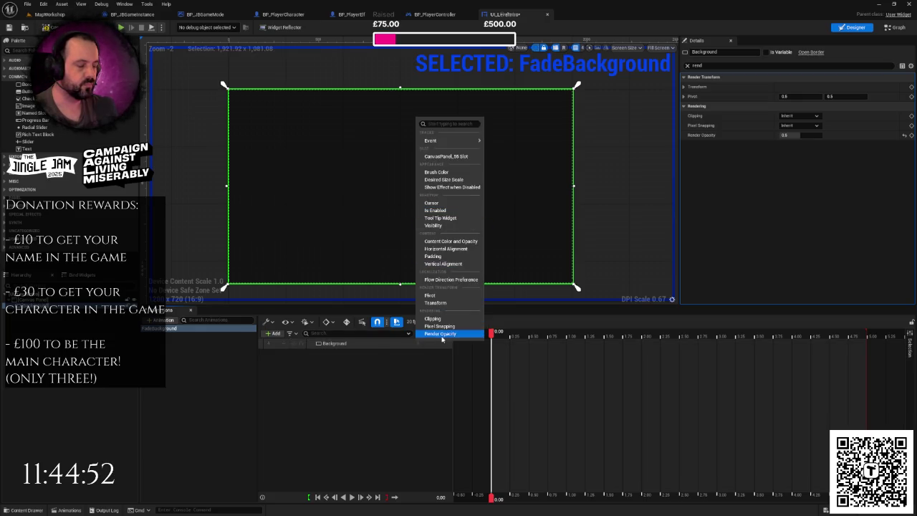
left_click(459, 333)
Key Render Opacity 0.0 at 0.00 and 0.5 at 0.50, then preview the fade.
left_click(376, 353)
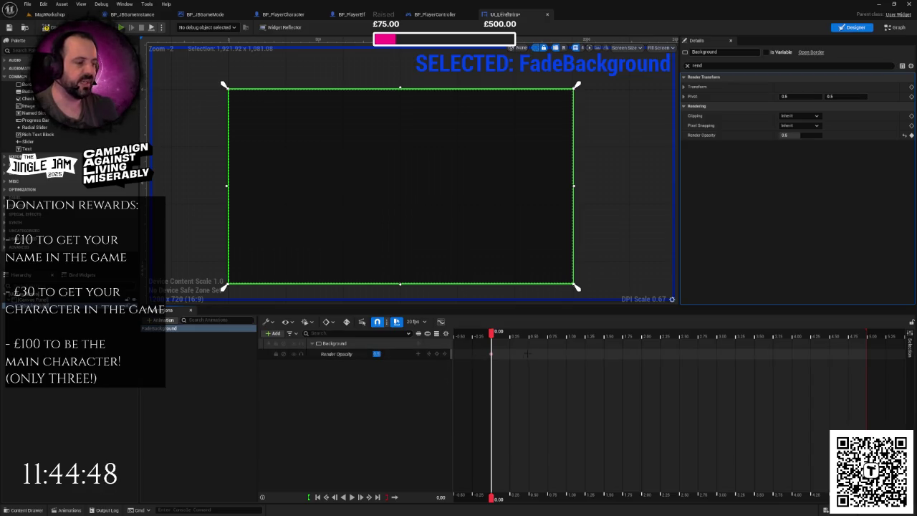
key("Return")
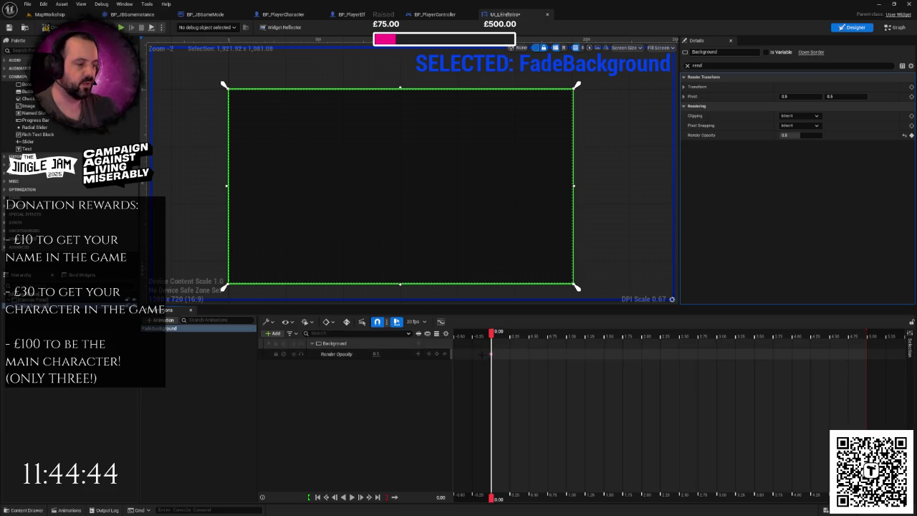
left_click(375, 353)
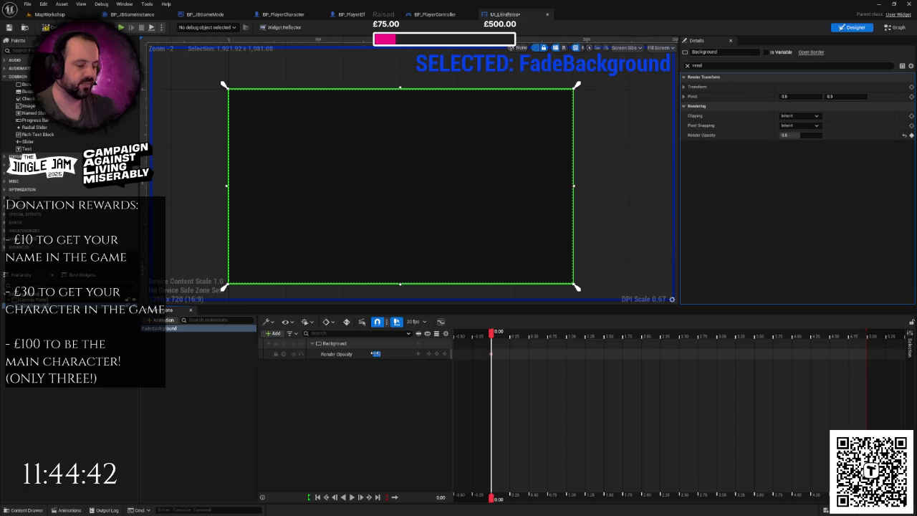
type("0")
key("Return")
left_click_drag(491, 334, 530, 336)
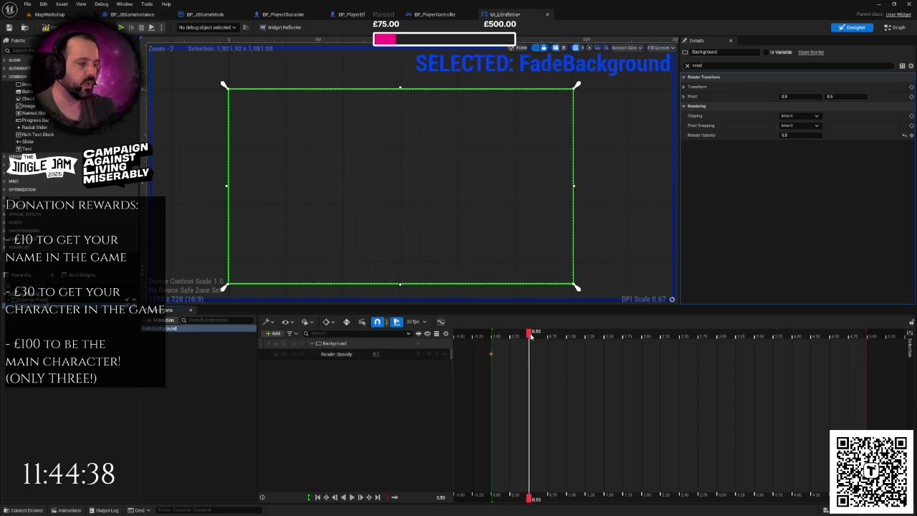
left_click(375, 353)
type("0.5")
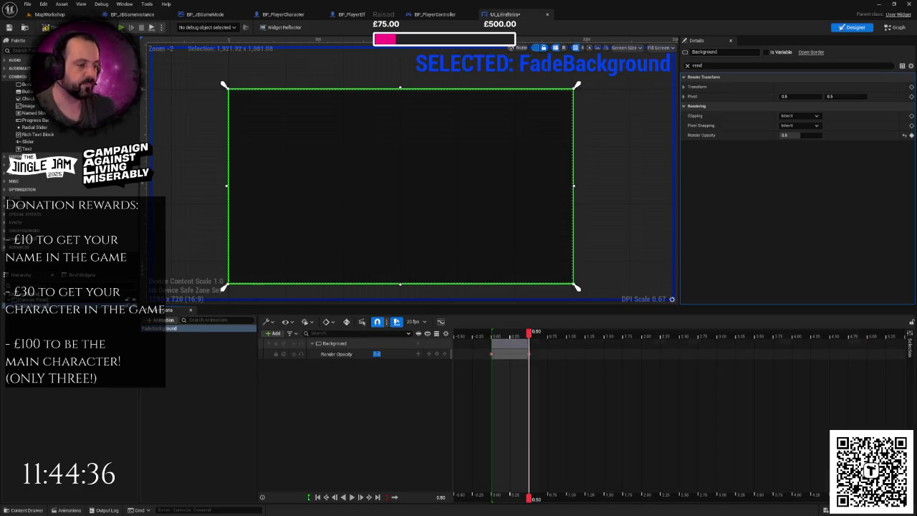
left_click(495, 334)
mouse_move(495, 334)
left_mouse_down()
mouse_move(530, 334)
mouse_move(495, 334)
mouse_move(492, 344)
mouse_move(528, 343)
mouse_move(491, 344)
left_mouse_up()
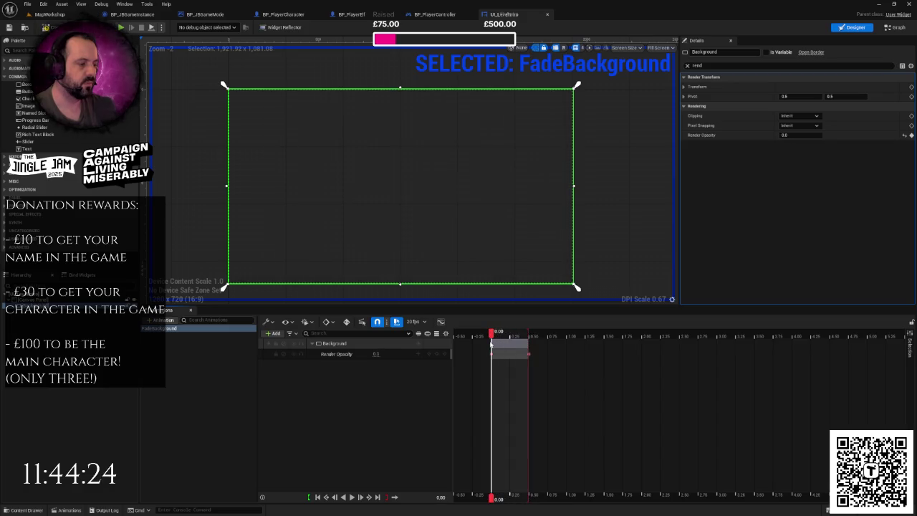
left_click(198, 141)
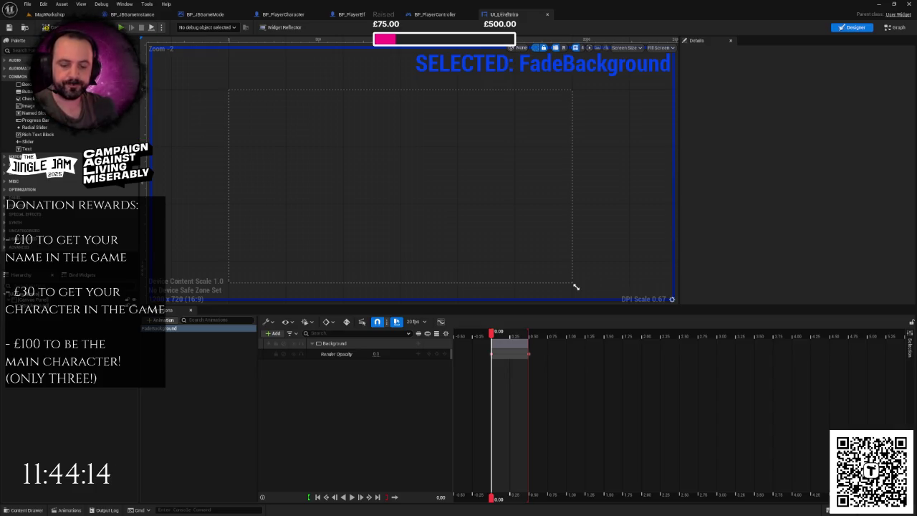
key("alt+Tab")
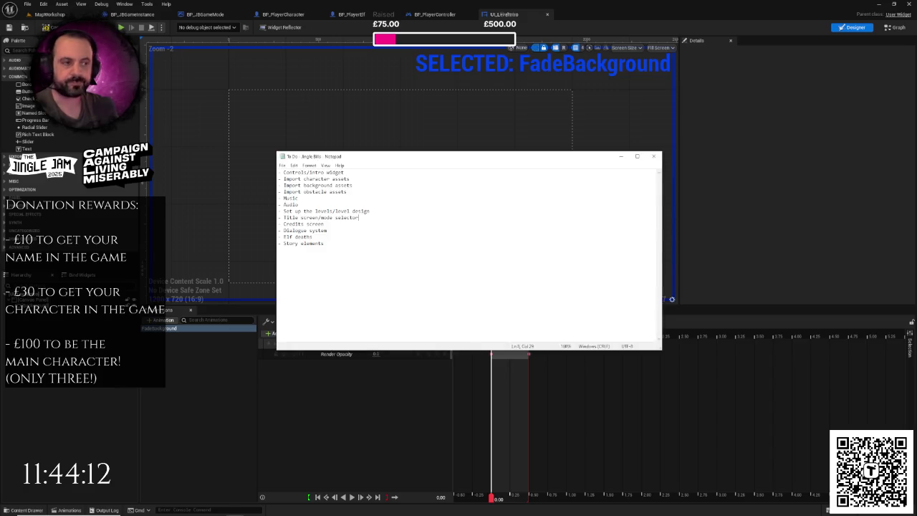
Add '- Import UI assets' and '- Import fonts' to the to-do list and save.
left_click(356, 175)
key("Return")
type("- Import UI assets")
key("ctrl+s")
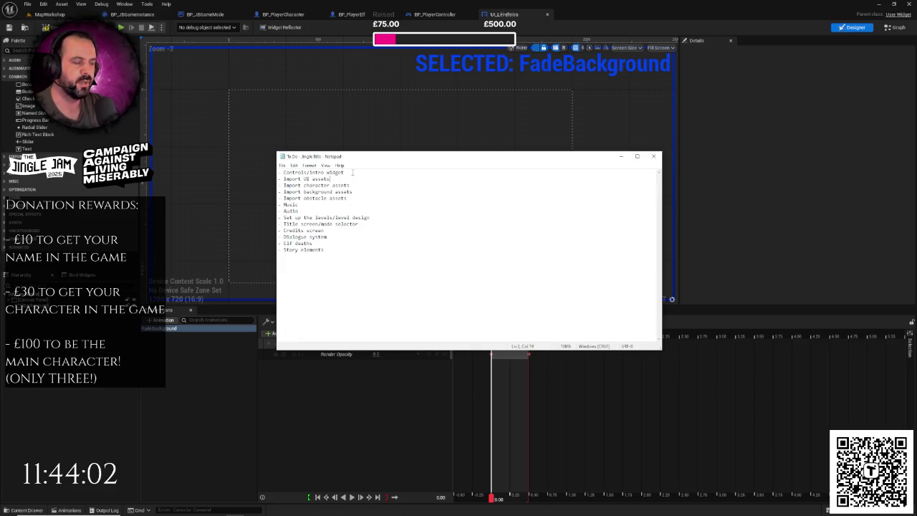
key("Return")
type("- ")
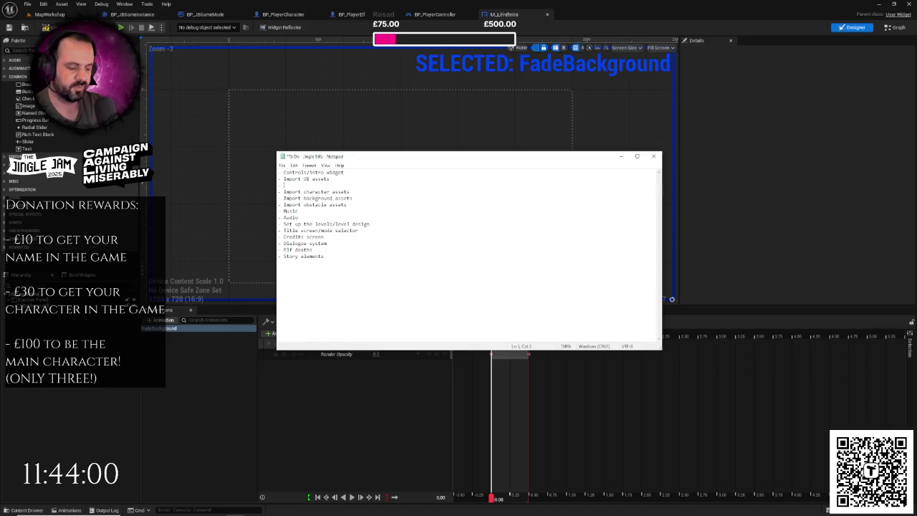
type("Import fonts")
key("ctrl+s")
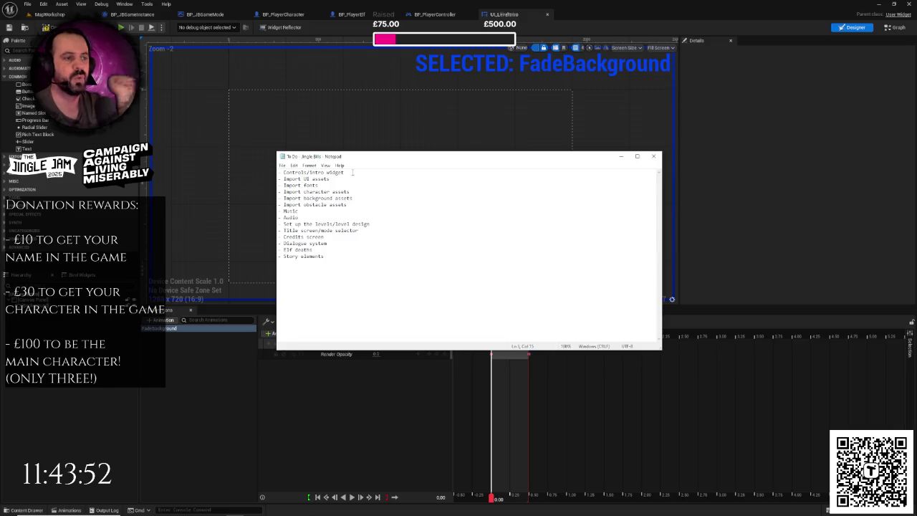
Add a 'DONE:' heading below the list, save, and switch back to Unreal Engine.
key("ctrl+shift+Left")
key("ctrl+shift+Left")
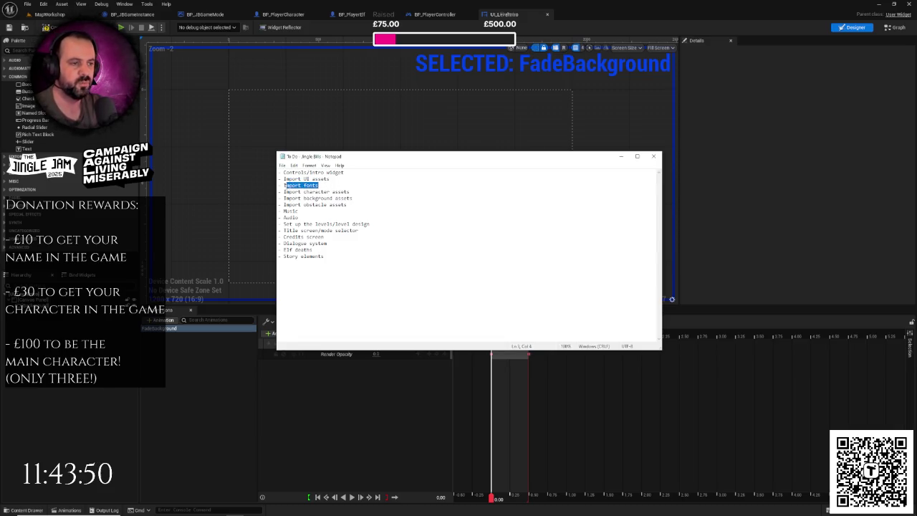
key("ctrl+End")
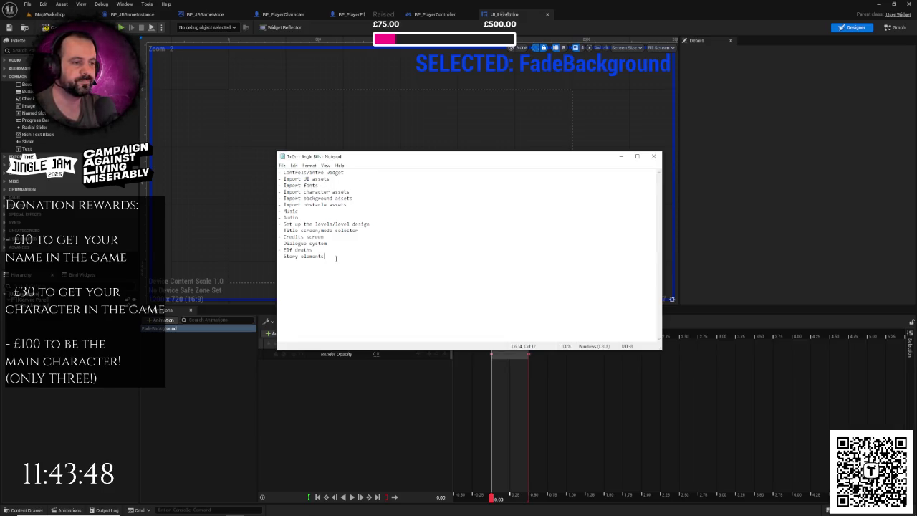
key("Return")
key("Return")
key("Return")
type("DONE:")
key("ctrl+s")
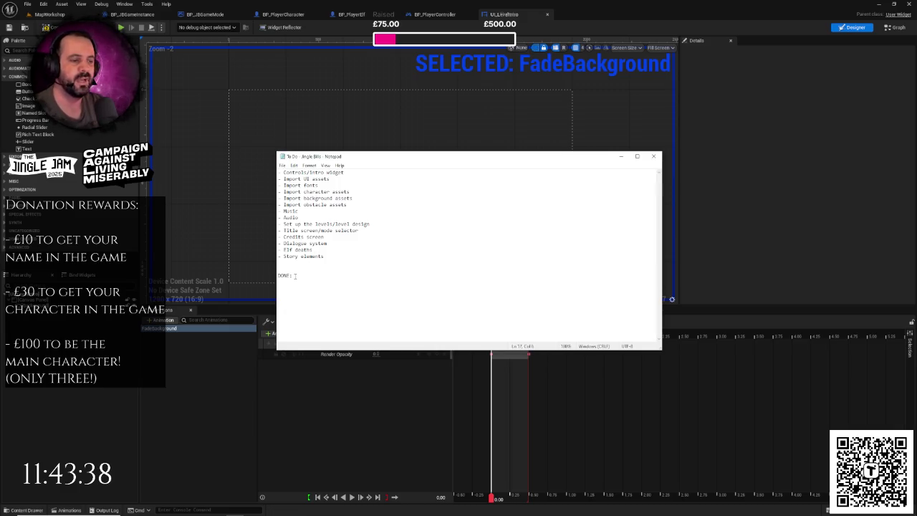
key("shift+Home")
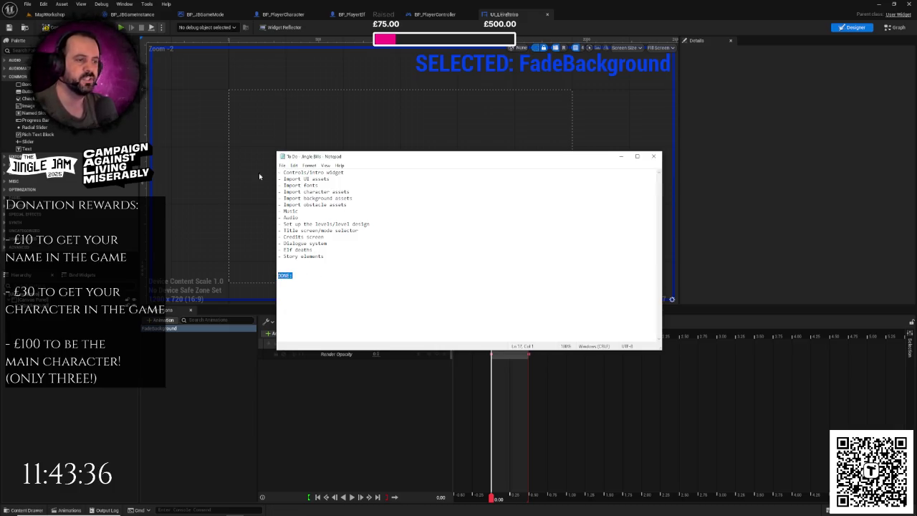
key("Up")
key("Up")
key("Up")
key("End")
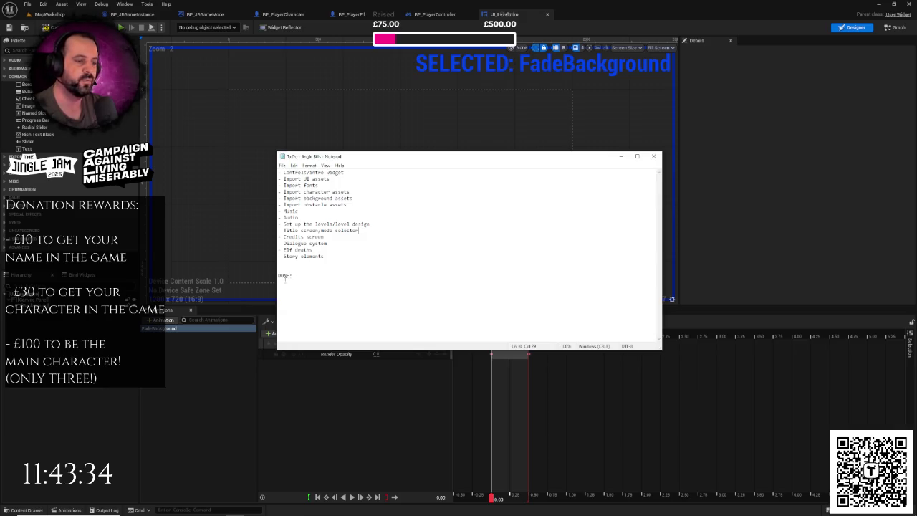
right_click(315, 276)
left_click(306, 294)
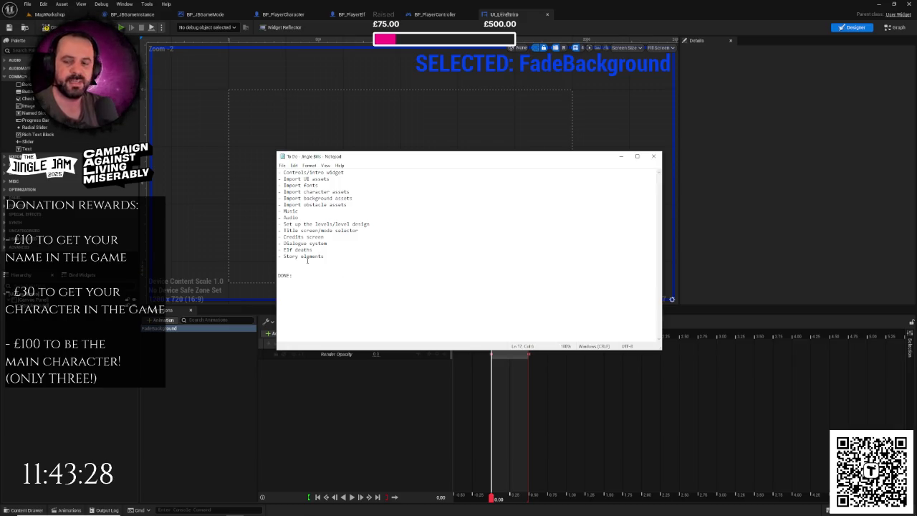
key("alt+Tab")
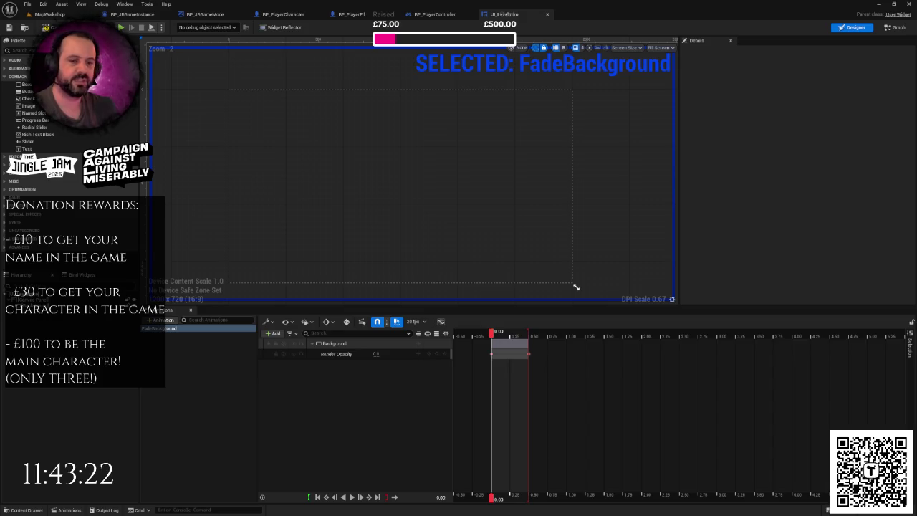
left_click(208, 371)
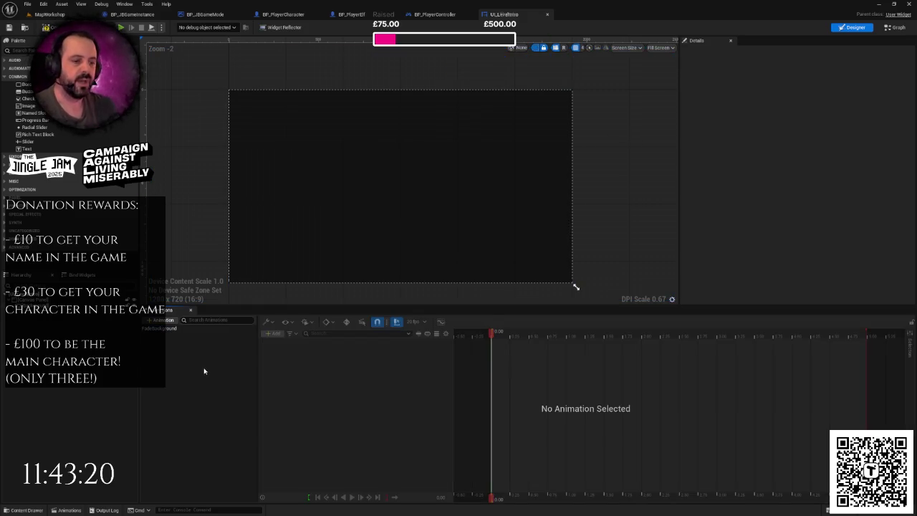
scroll(442, 202, "down", 1)
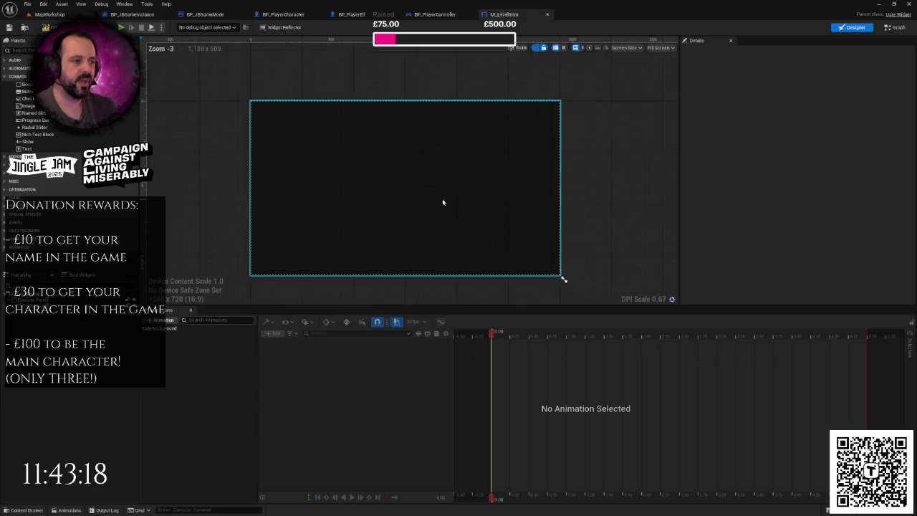
left_click_drag(442, 202, 463, 192)
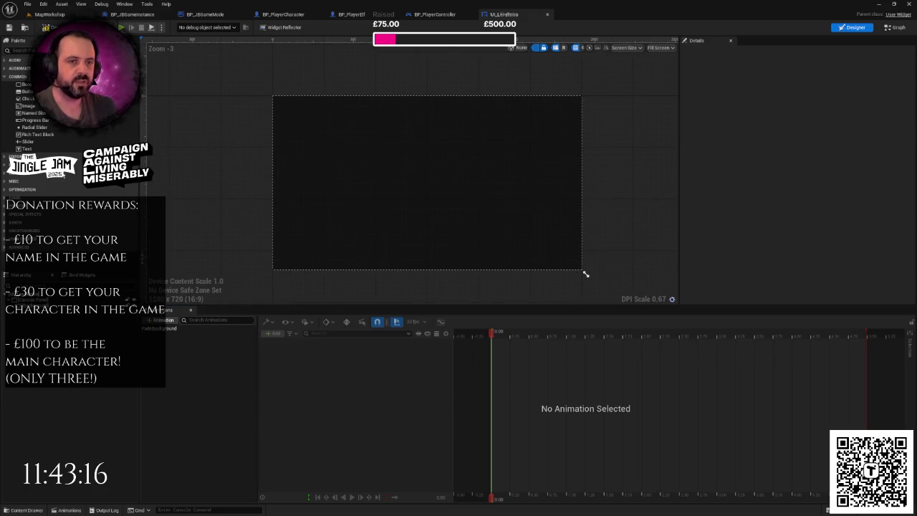
left_click(582, 268)
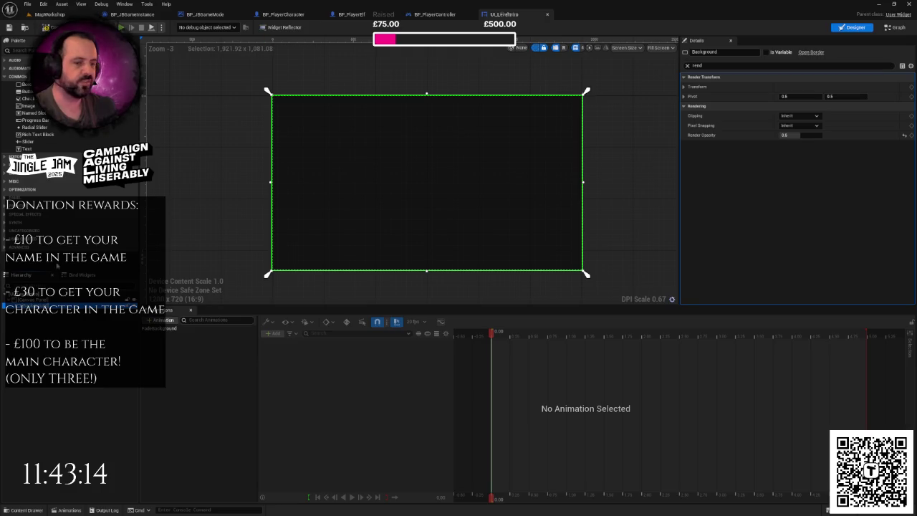
left_click(688, 66)
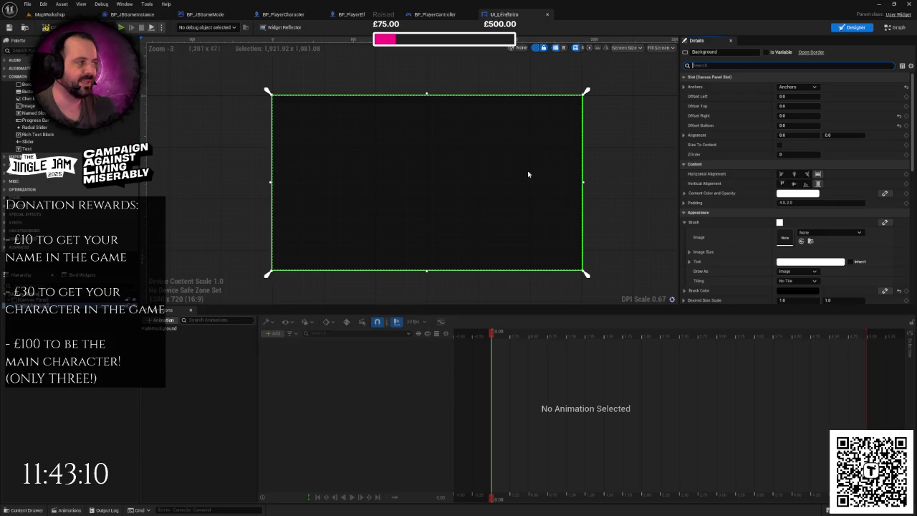
mouse_move(693, 156)
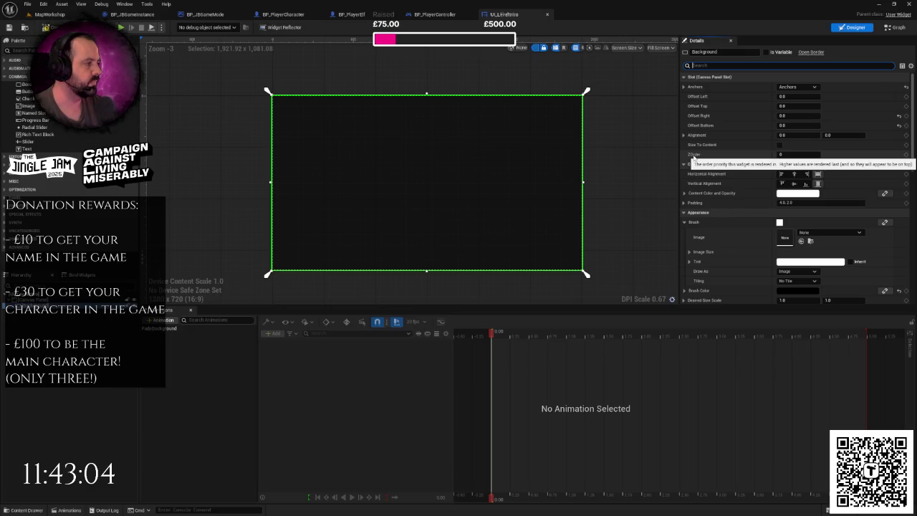
left_click(812, 154)
type("1")
key("Return")
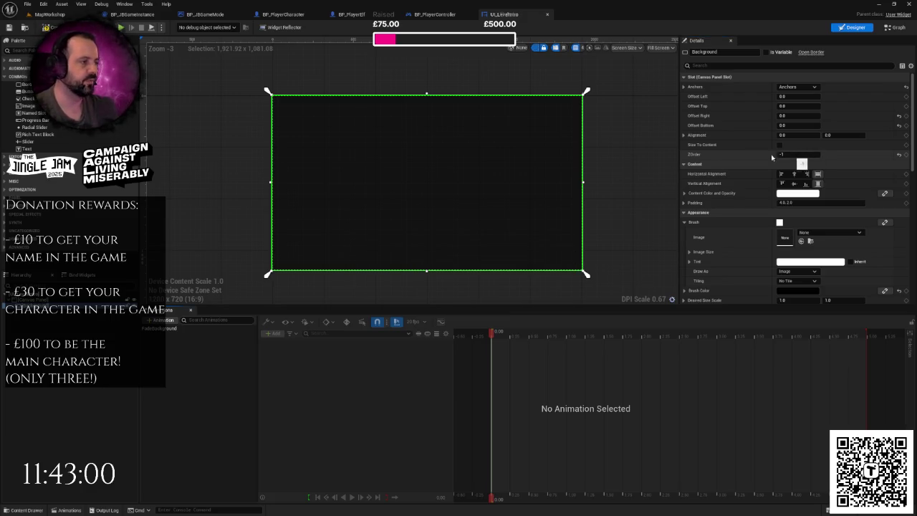
left_click(212, 219)
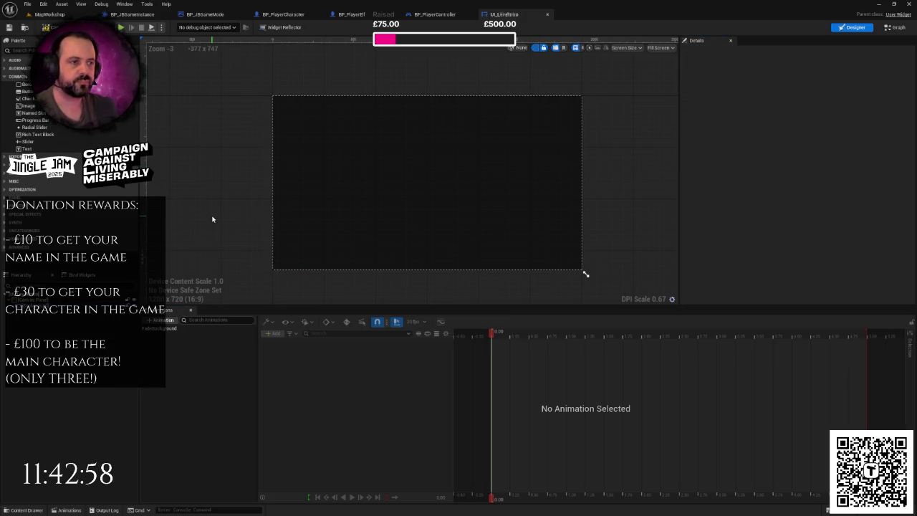
mouse_move(212, 219)
left_mouse_down()
mouse_move(182, 179)
mouse_move(222, 206)
mouse_move(207, 198)
left_mouse_up()
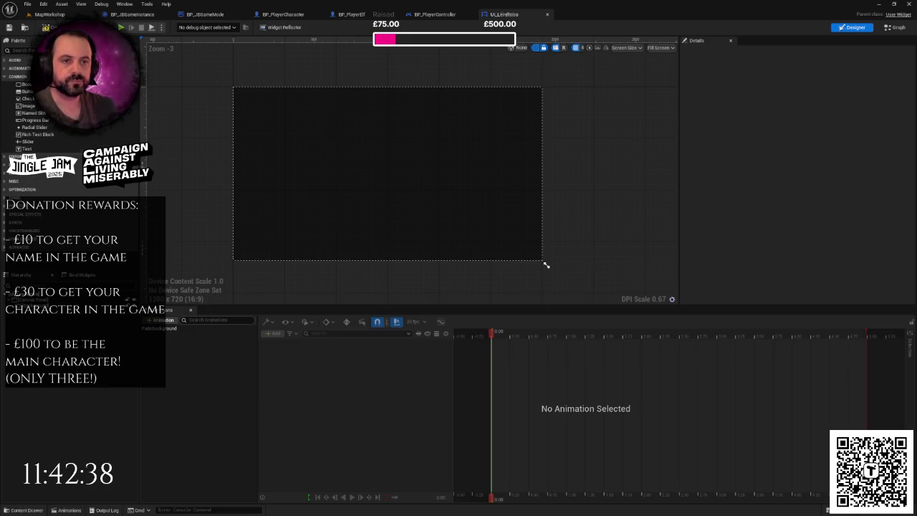
Browse the Palette's Audio and Lists categories, then expand Panel to show Overlay and Safe Zone.
left_click(4, 68)
left_click(4, 69)
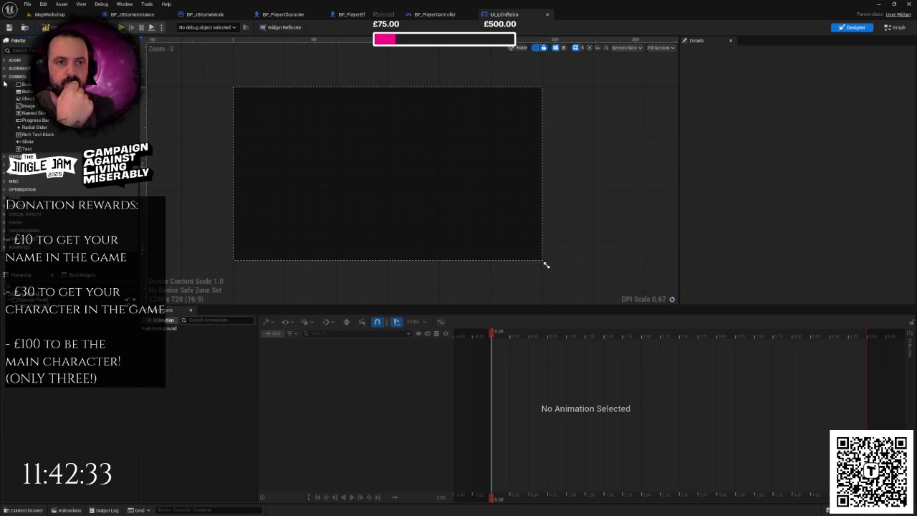
left_click(4, 173)
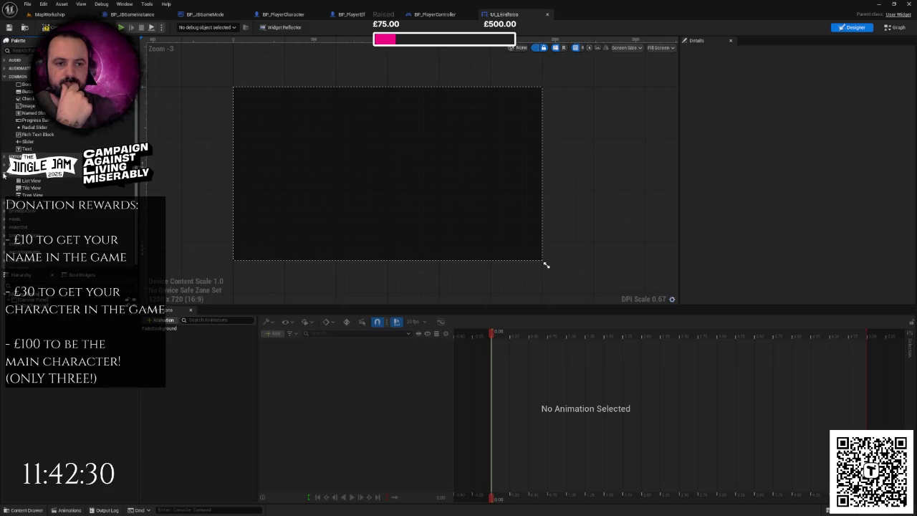
left_click(4, 174)
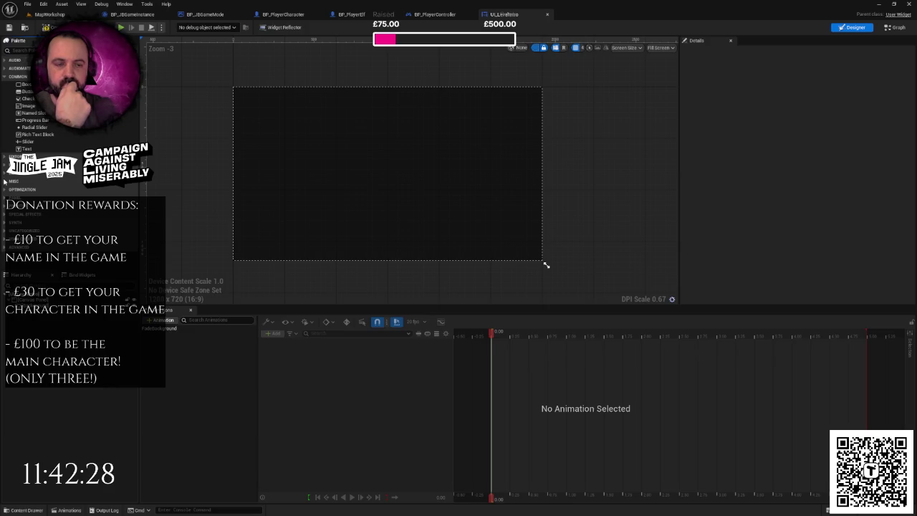
left_click(4, 195)
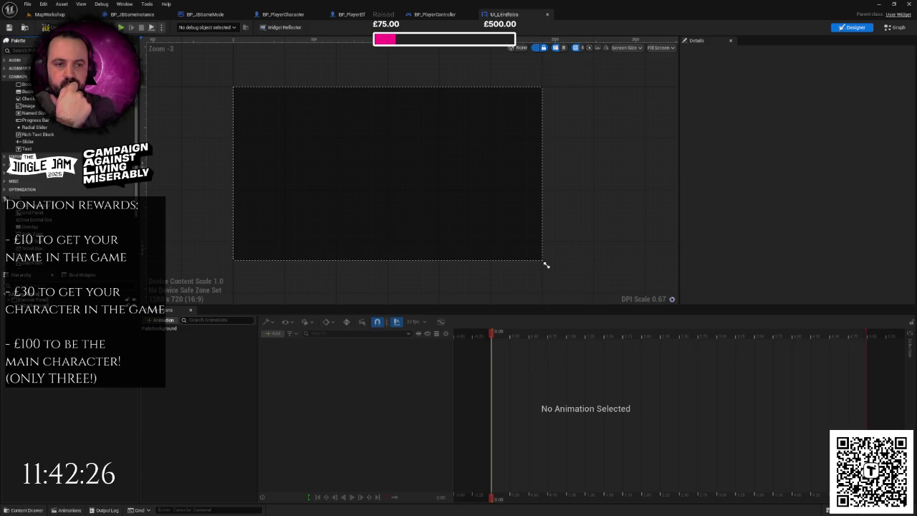
scroll(43, 143, "down", 3)
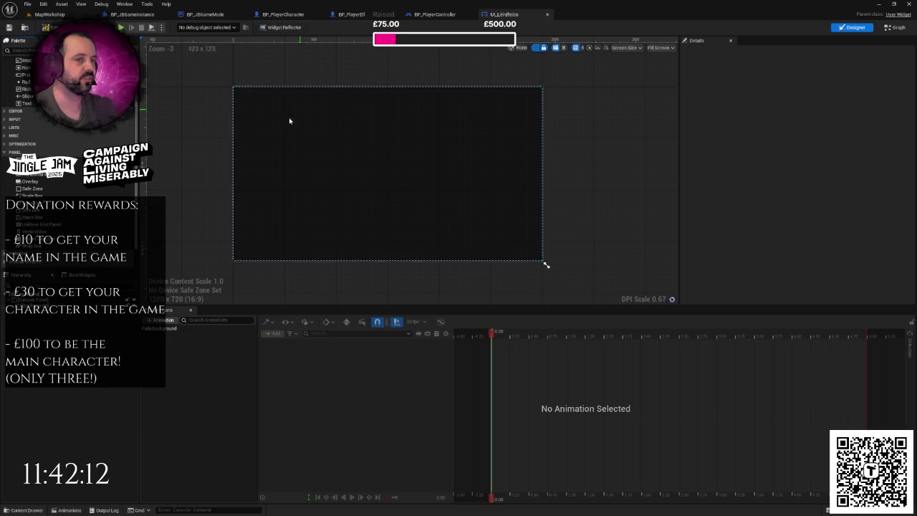
scroll(295, 174, "up", 1)
scroll(294, 174, "down", 1)
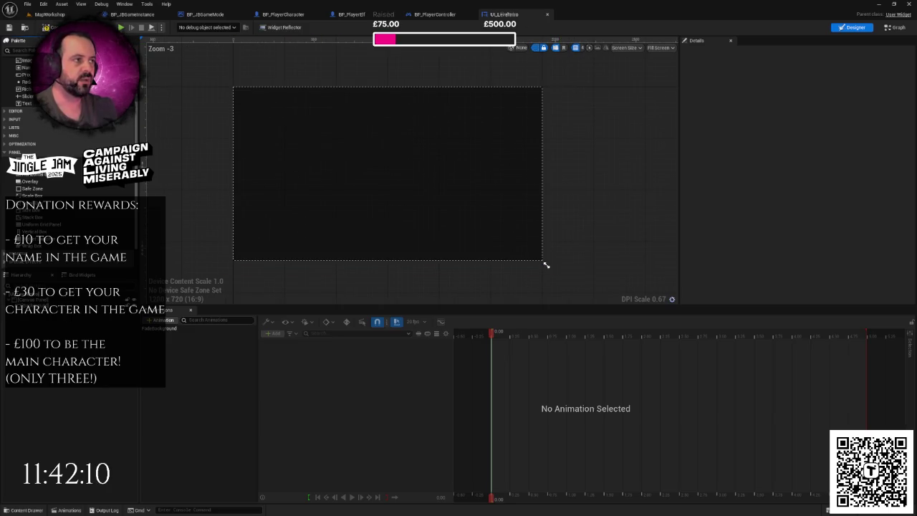
Inspect the three event graph nodes, then return to the Designer and select Background.
left_click(894, 28)
left_click_drag(351, 99, 583, 332)
left_click(602, 270)
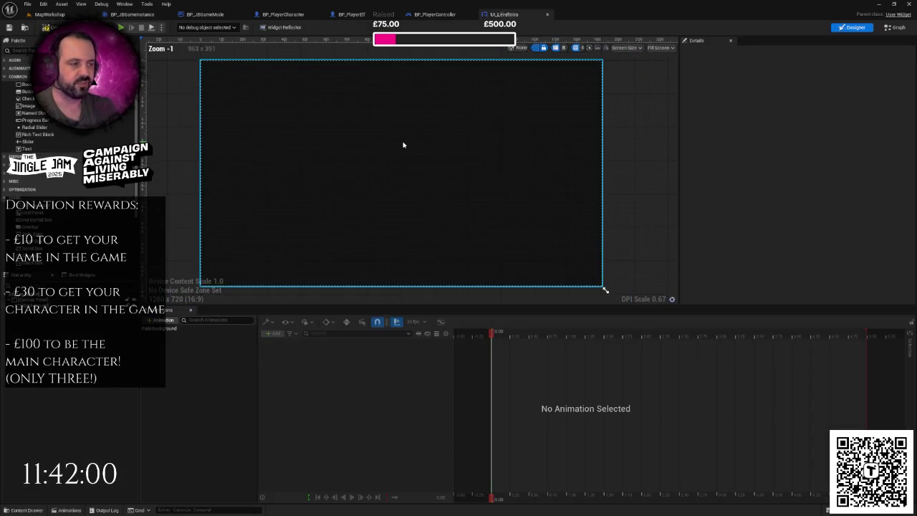
scroll(403, 144, "down", 1)
left_click(392, 154)
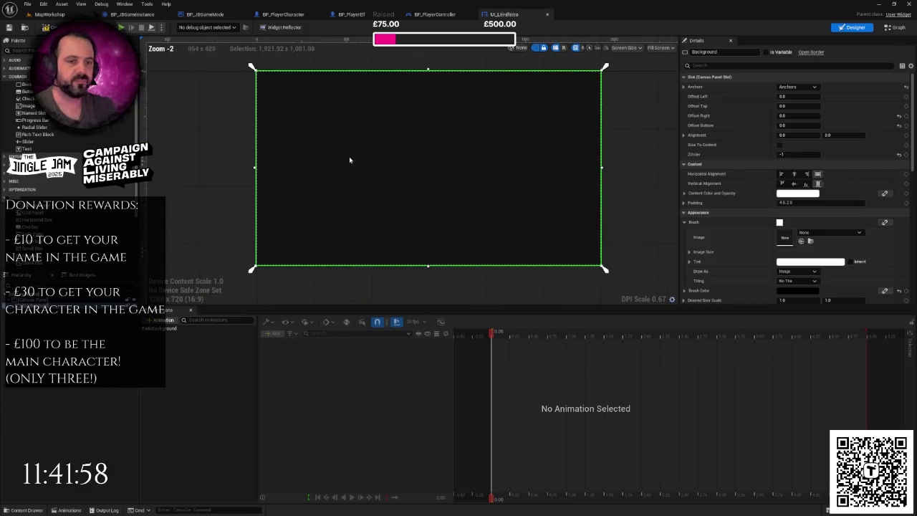
scroll(217, 164, "up", 1)
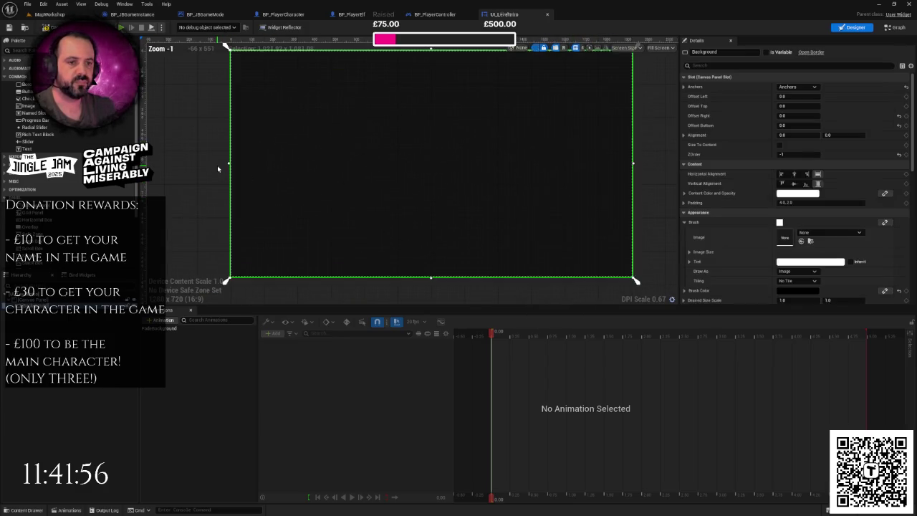
scroll(49, 232, "down", 1)
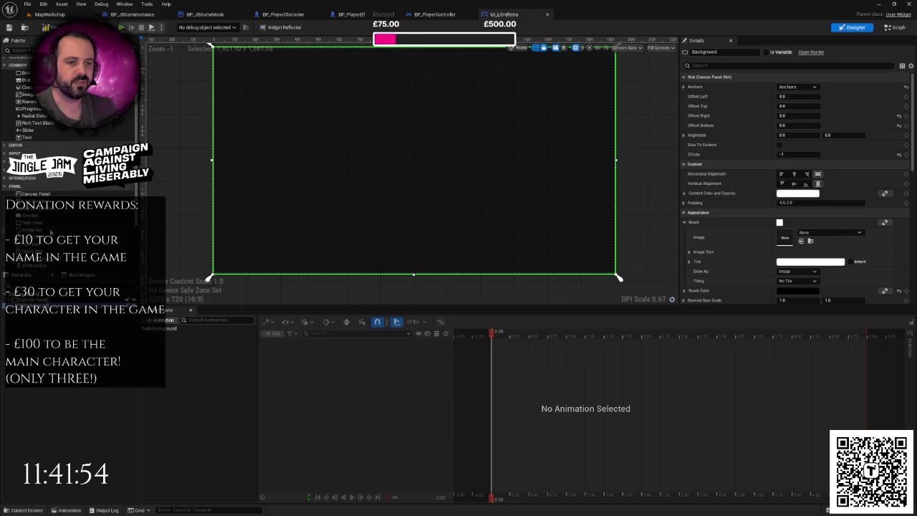
scroll(49, 233, "down", 1)
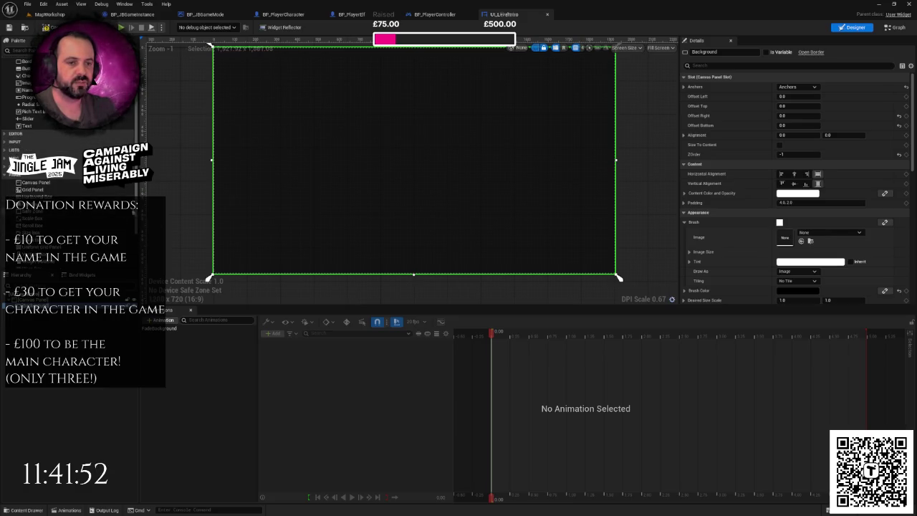
scroll(81, 211, "down", 2)
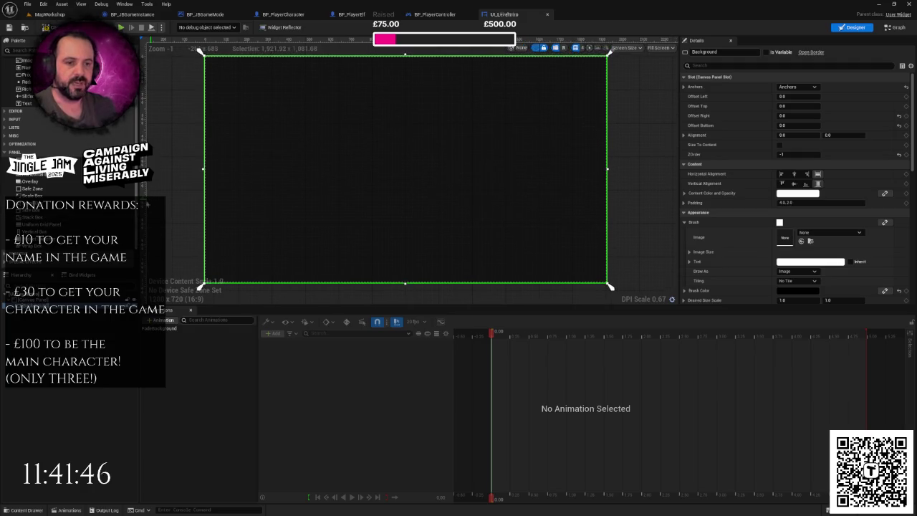
Drop a Vertical Box from the Panel palette onto the canvas and rename it LeftColumn.
left_click_drag(32, 231, 328, 165)
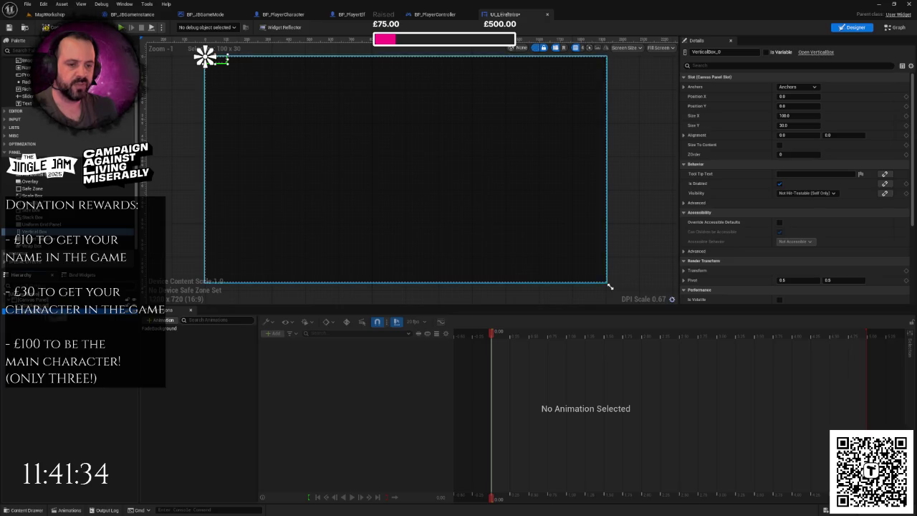
left_click(709, 51)
type("U")
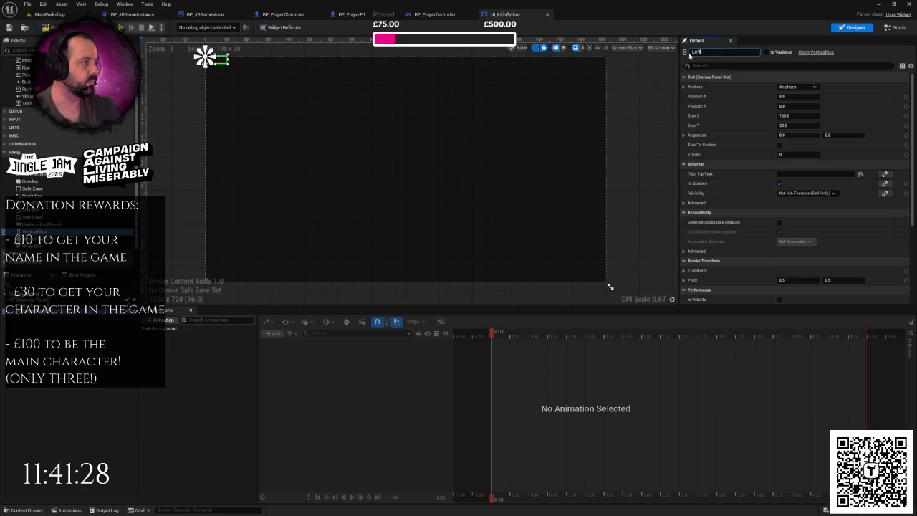
key("Return")
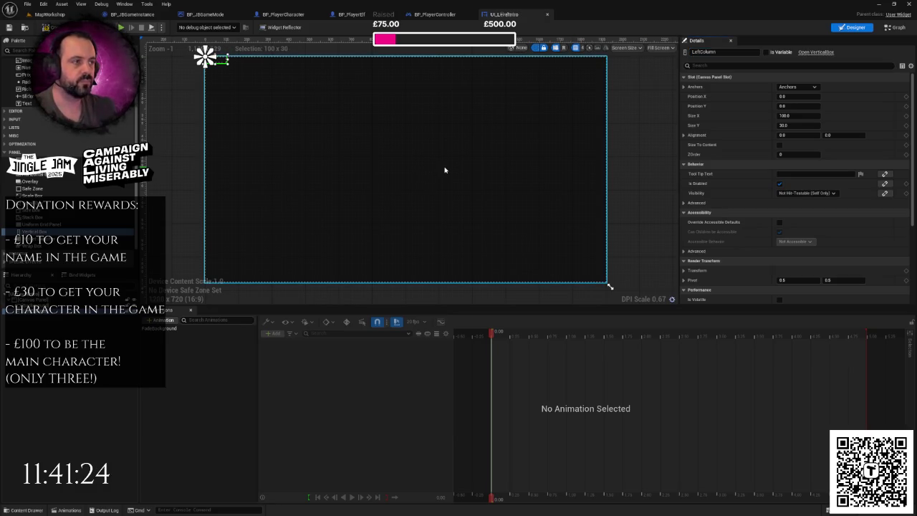
left_click_drag(444, 170, 437, 172)
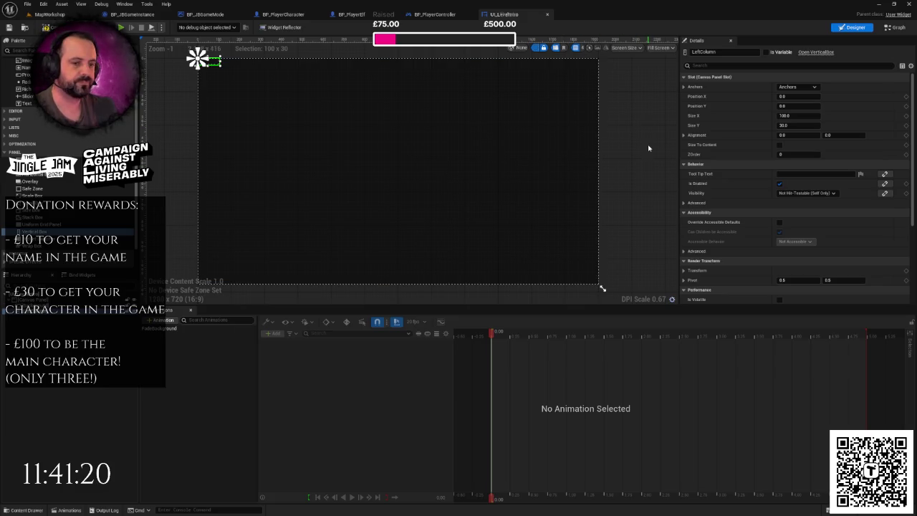
left_click(801, 88)
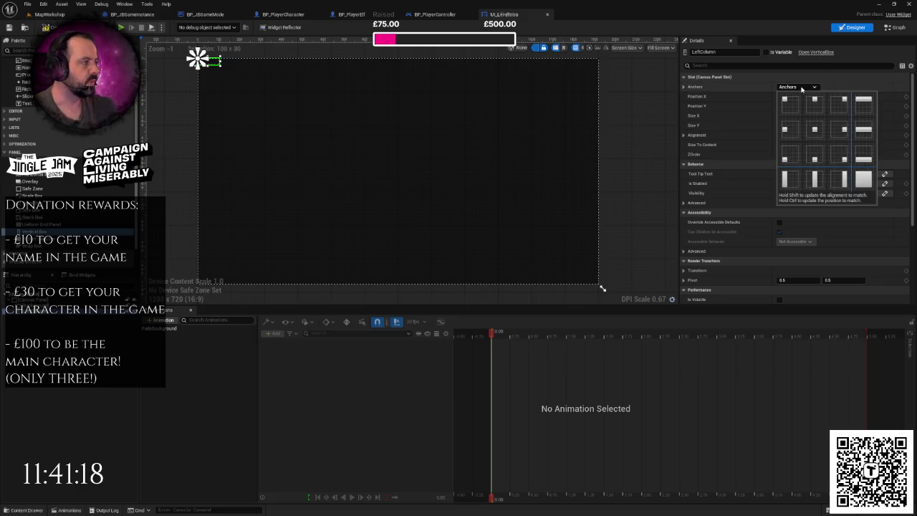
Anchor LeftColumn to the screen centre at position 0, 0.
left_click(816, 134)
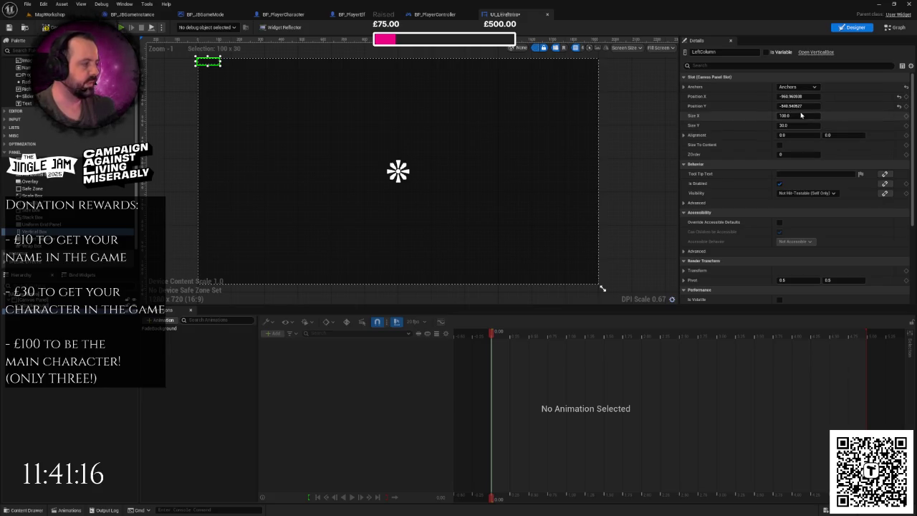
type("0")
key("Tab")
type("0")
key("Return")
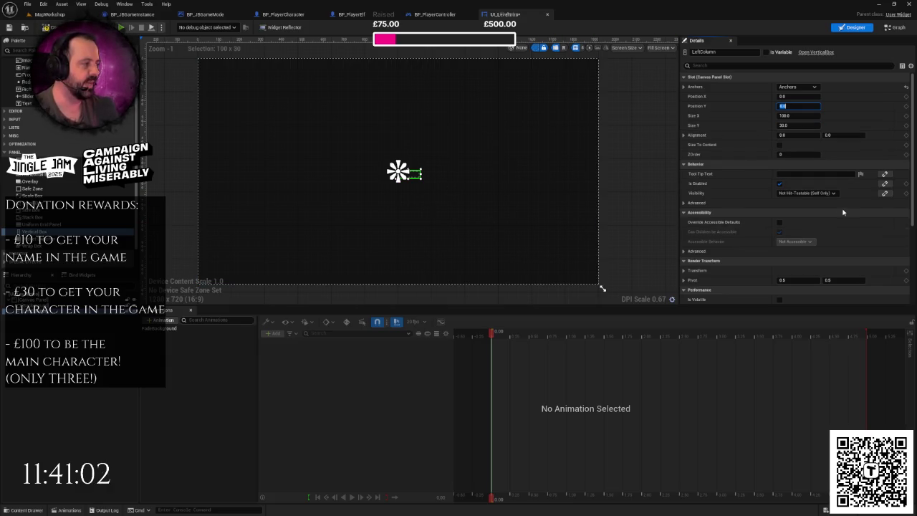
scroll(845, 212, "down", 3)
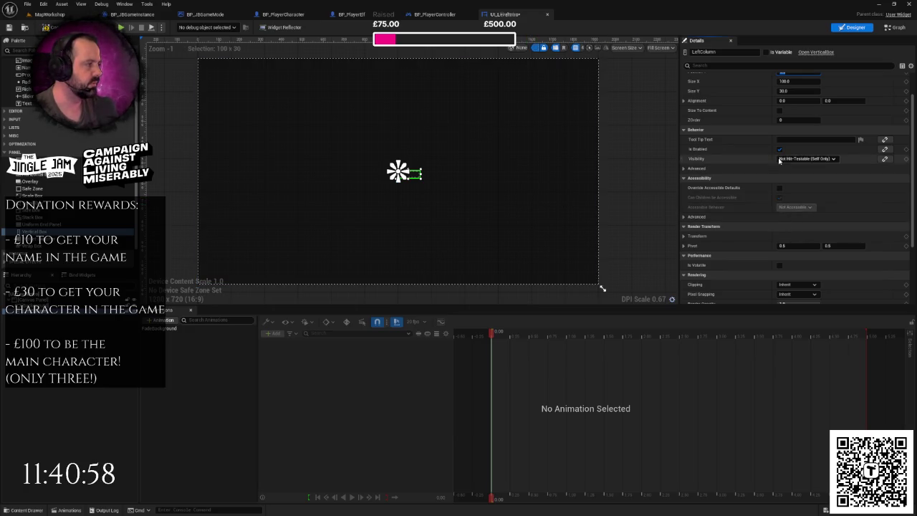
scroll(788, 159, "up", 1)
Set LeftColumn's alignment to 0.5, 0.5.
left_click(788, 112)
type("0.5")
key("Tab")
type("0.5")
key("Return")
scroll(463, 177, "up", 3)
scroll(463, 177, "down", 3)
left_click_drag(557, 174, 524, 178)
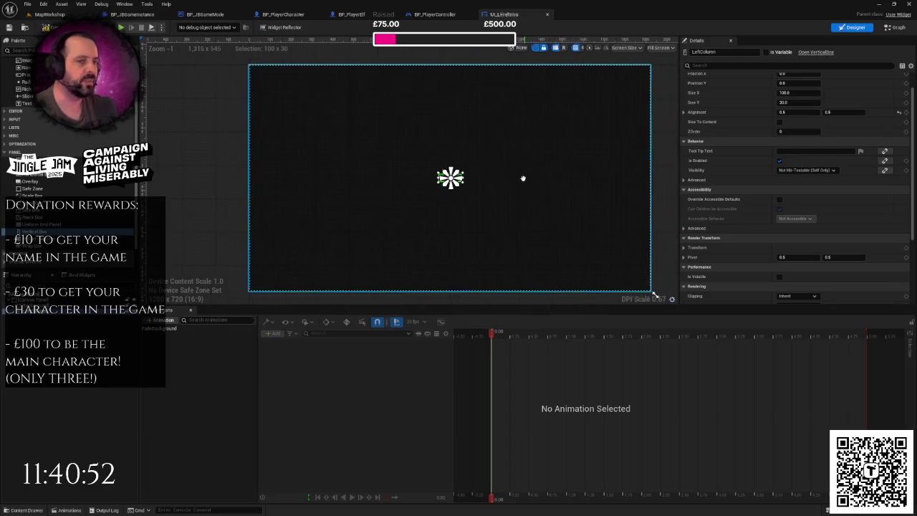
scroll(539, 206, "up", 1)
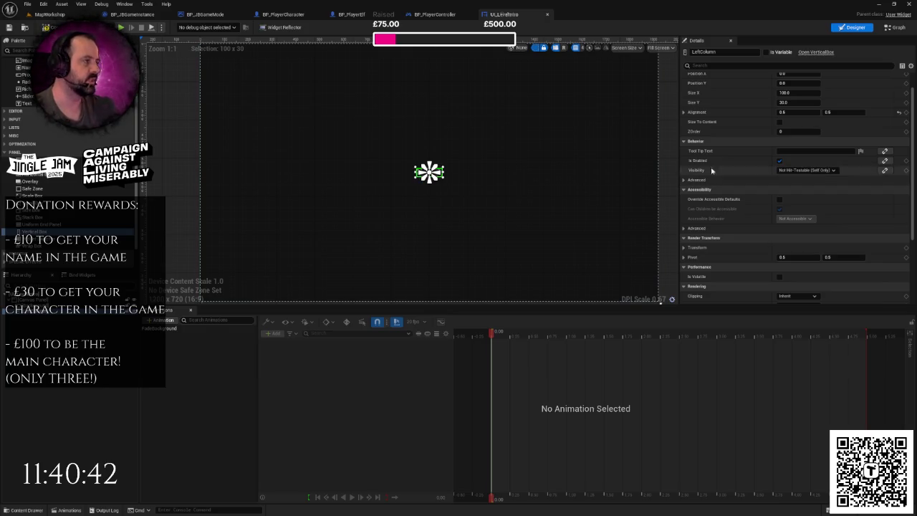
Size LeftColumn to 300 by 600 and add a new Horizontal Box to the widget.
left_click(795, 93)
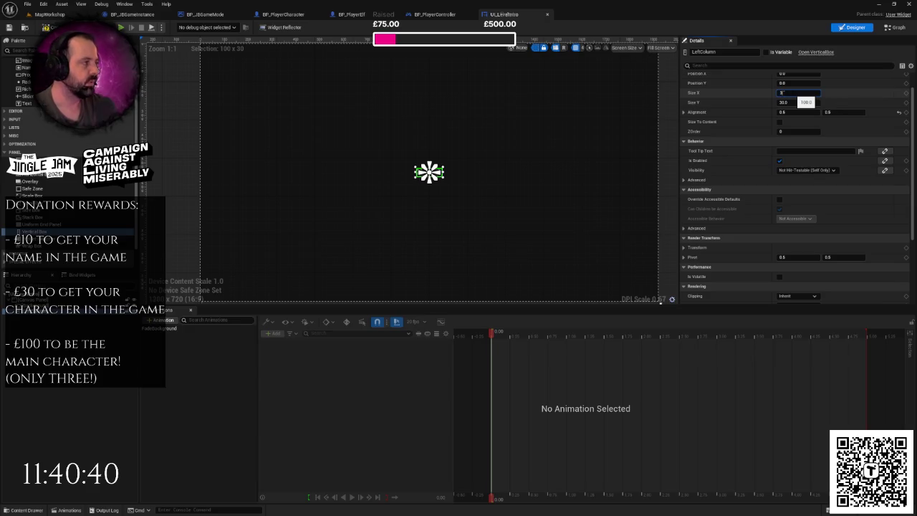
type("00")
key("Return")
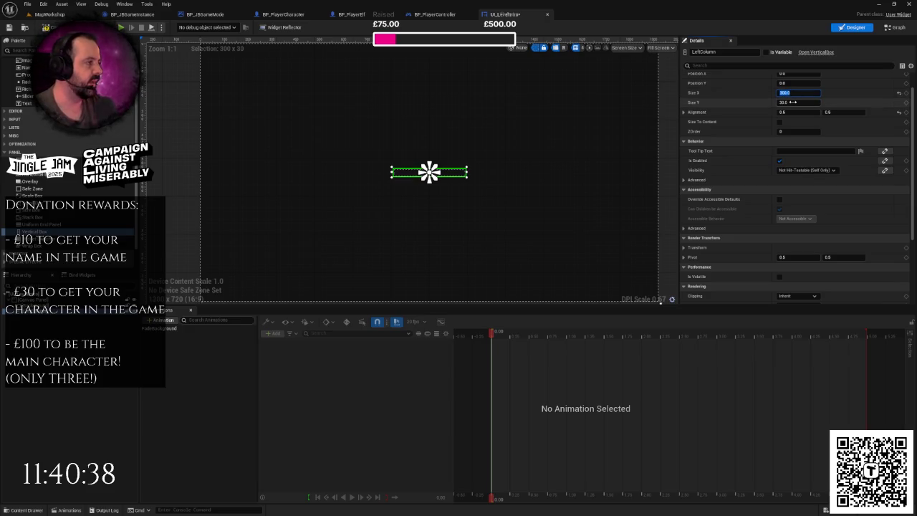
left_click(792, 103)
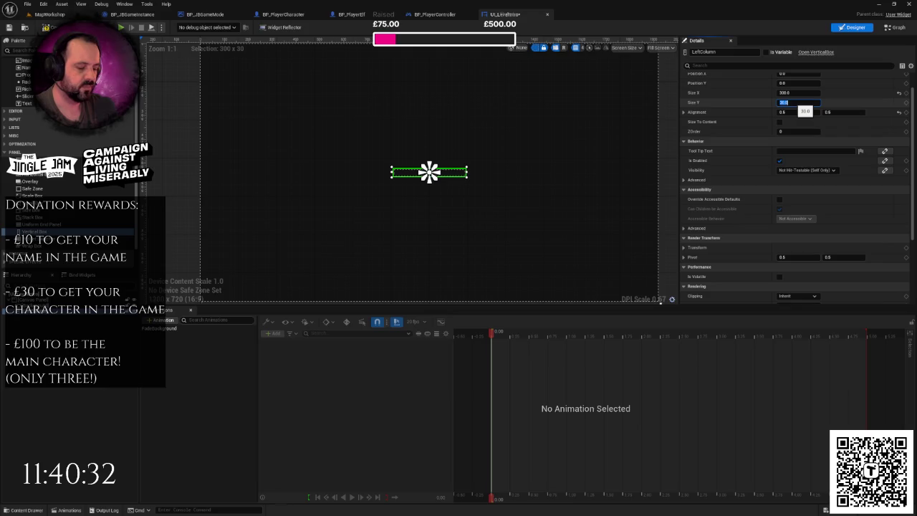
type("600")
key("Return")
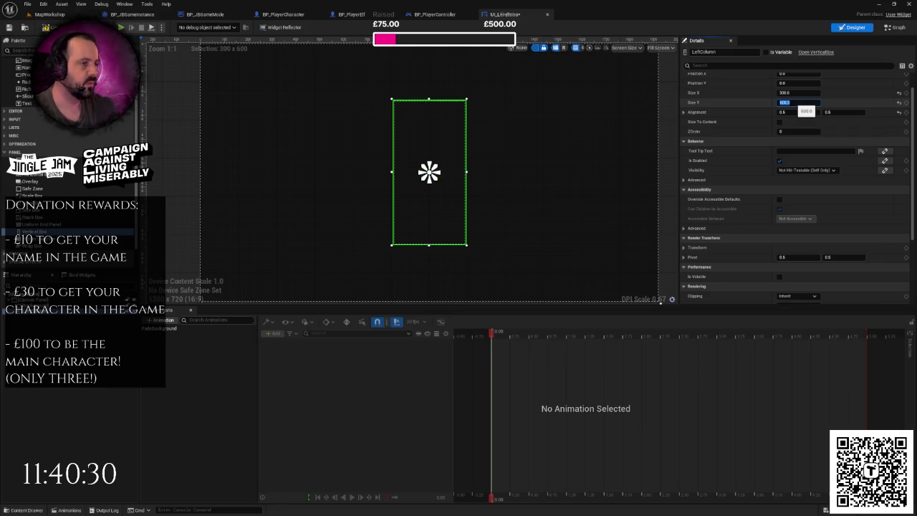
scroll(563, 130, "down", 1)
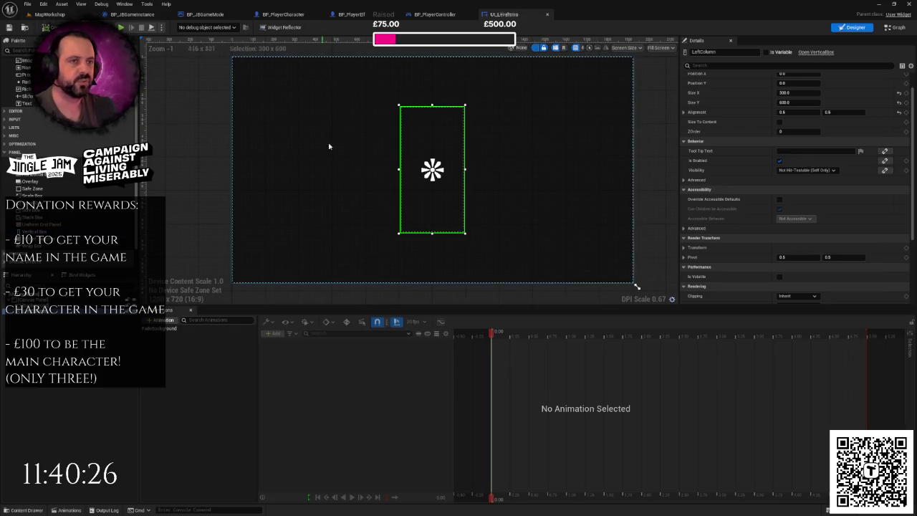
scroll(444, 144, "up", 1)
scroll(442, 143, "down", 1)
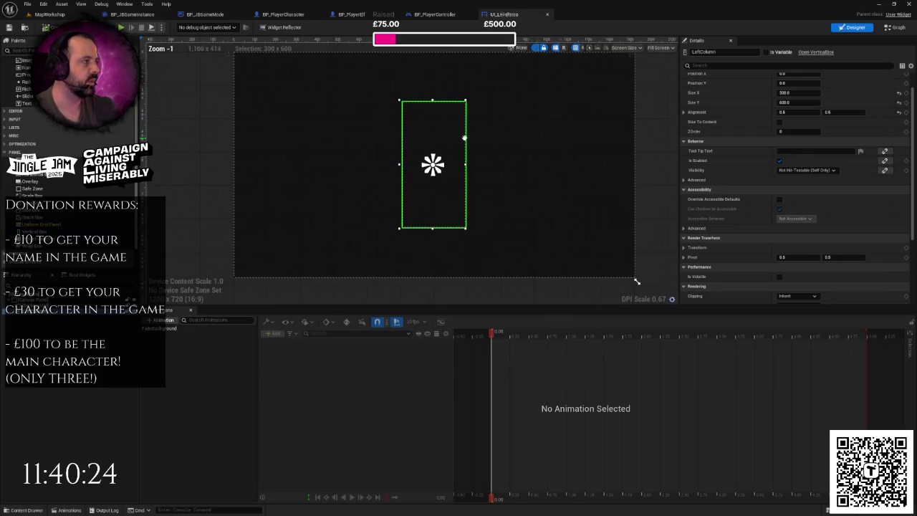
scroll(804, 97, "up", 1)
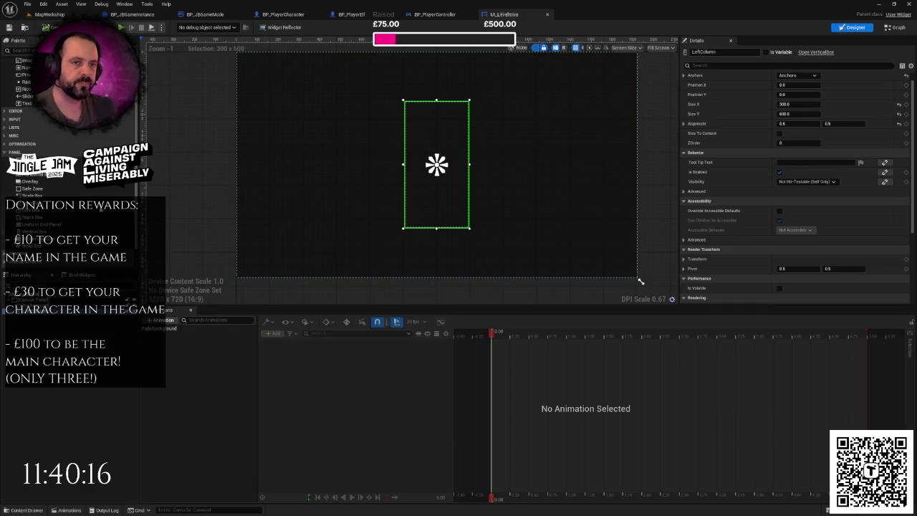
scroll(97, 138, "up", 3)
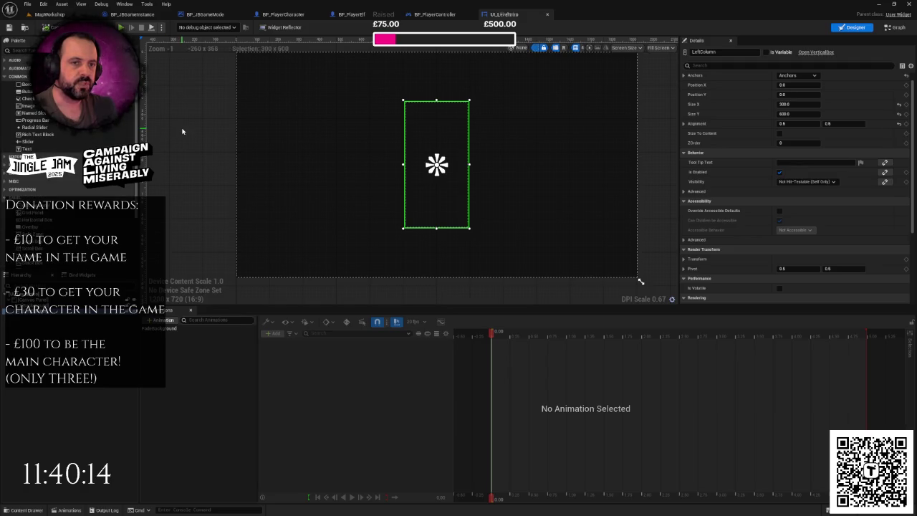
scroll(79, 143, "down", 2)
scroll(75, 215, "down", 1)
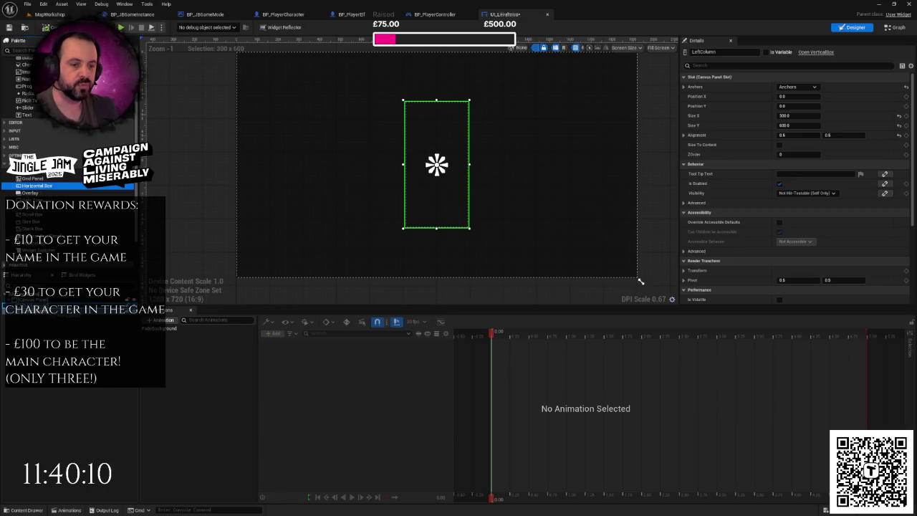
left_click_drag(640, 281, 640, 281)
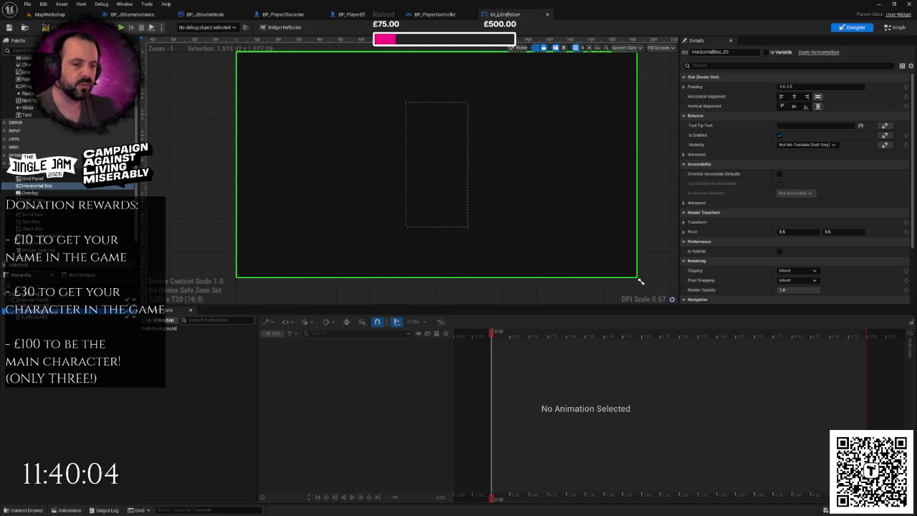
Move the Horizontal Box directly under the Canvas Panel and name it ColumnContainer.
left_click_drag(43, 309, 43, 302)
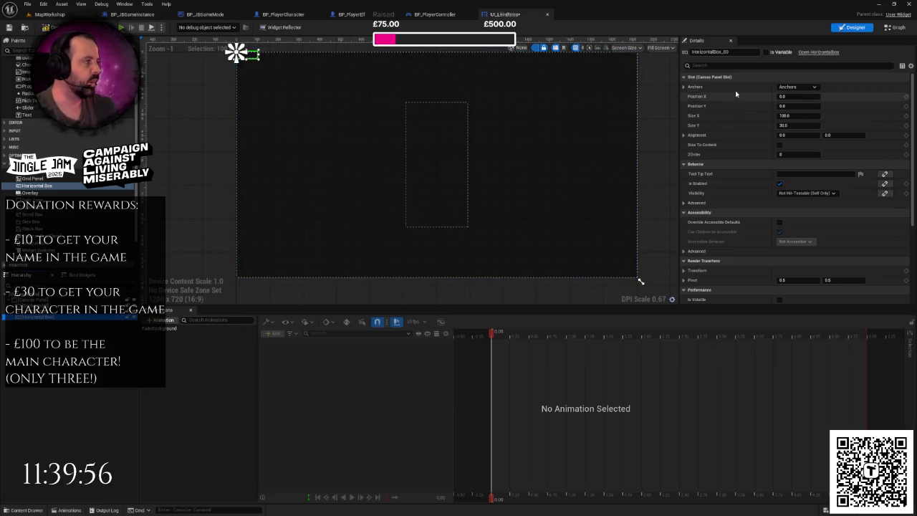
left_click(727, 53)
type("ColumnContains")
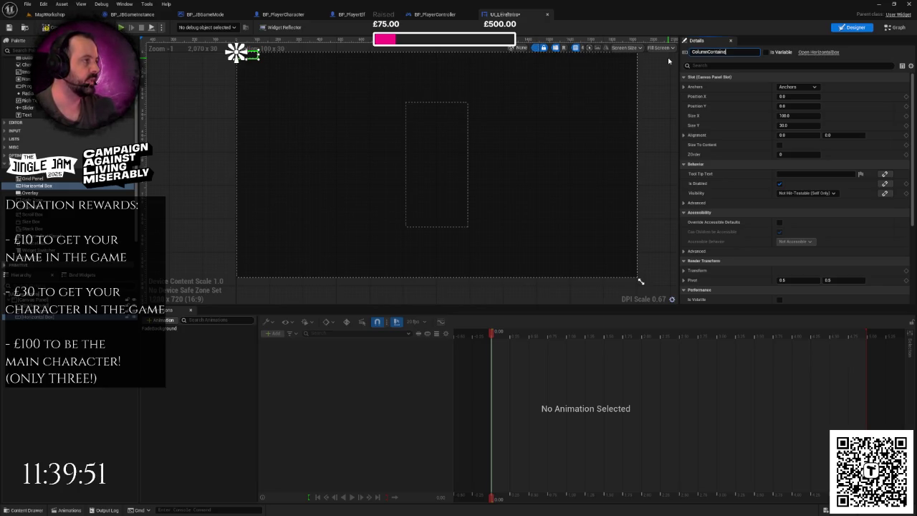
type("r")
key("Return")
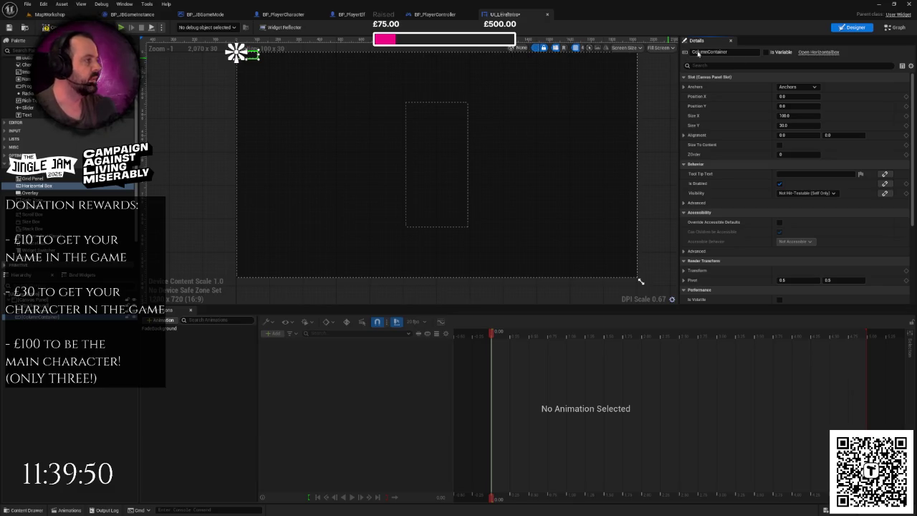
Anchor ColumnContainer to the centre at position 0, 0 with 0.5 alignment.
left_click(796, 86)
left_click(814, 131)
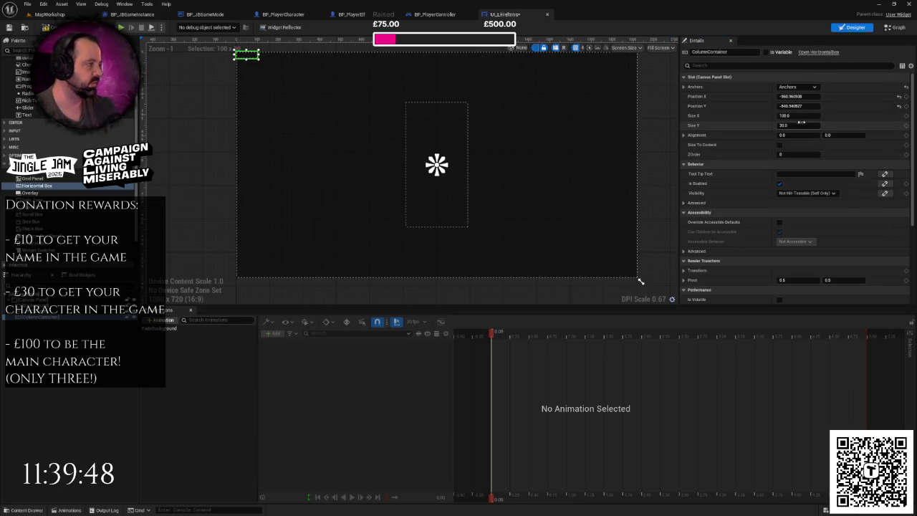
left_click(788, 96)
type("0")
key("Tab")
type("0")
key("Return")
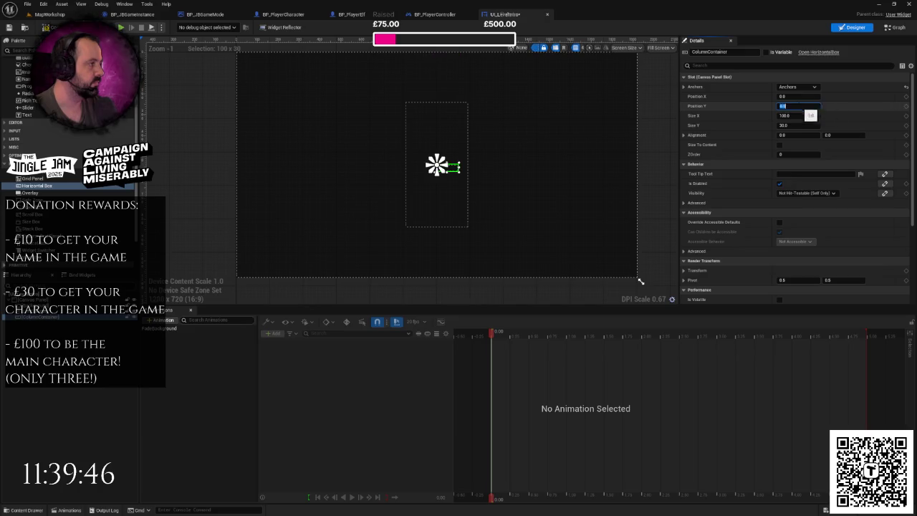
left_click(799, 135)
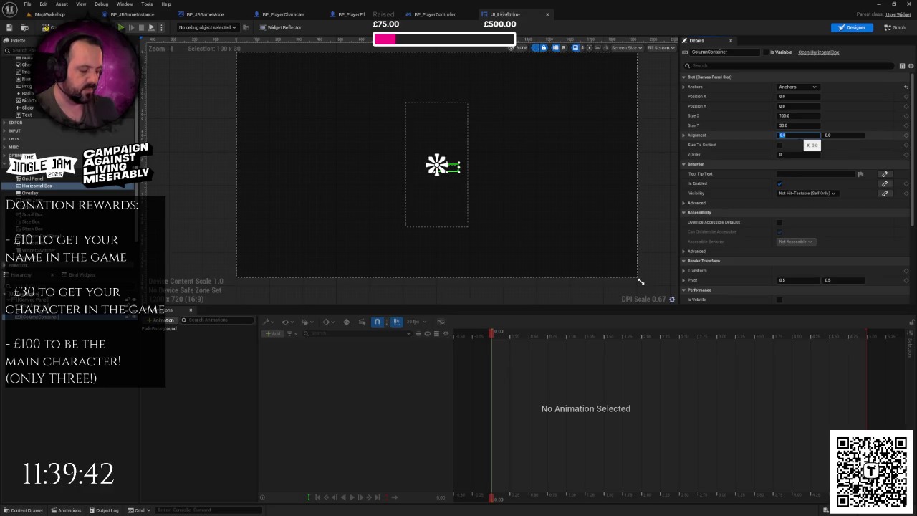
type("0.5")
left_click(845, 135)
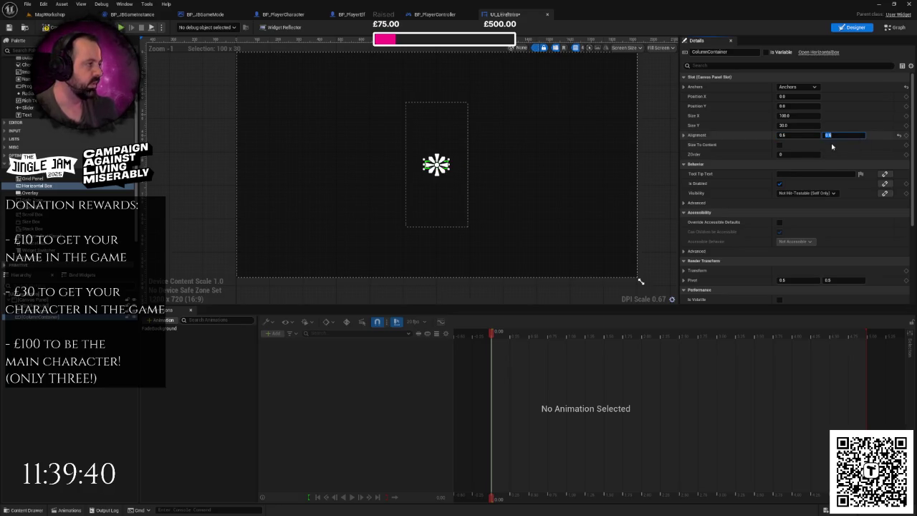
Turn on Size To Content for ColumnContainer via the property search.
scroll(780, 212, "down", 2)
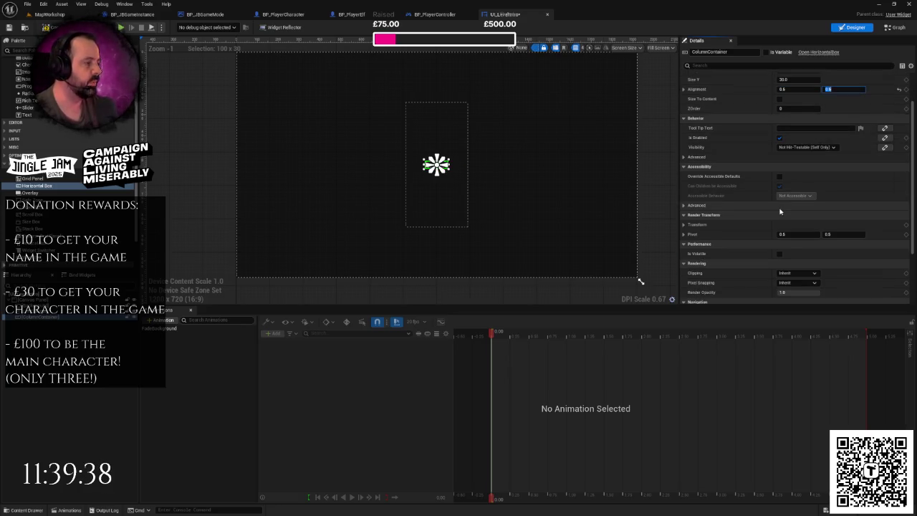
scroll(780, 211, "down", 2)
left_click(788, 65)
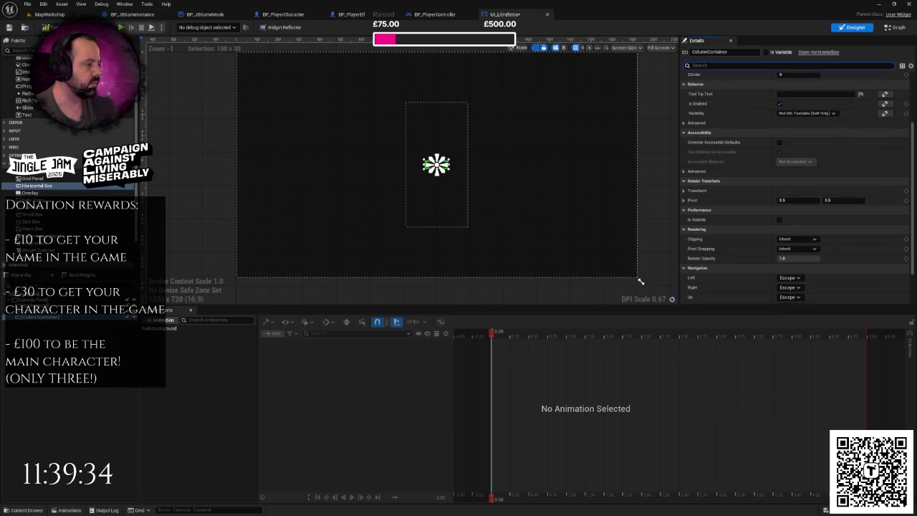
type("size")
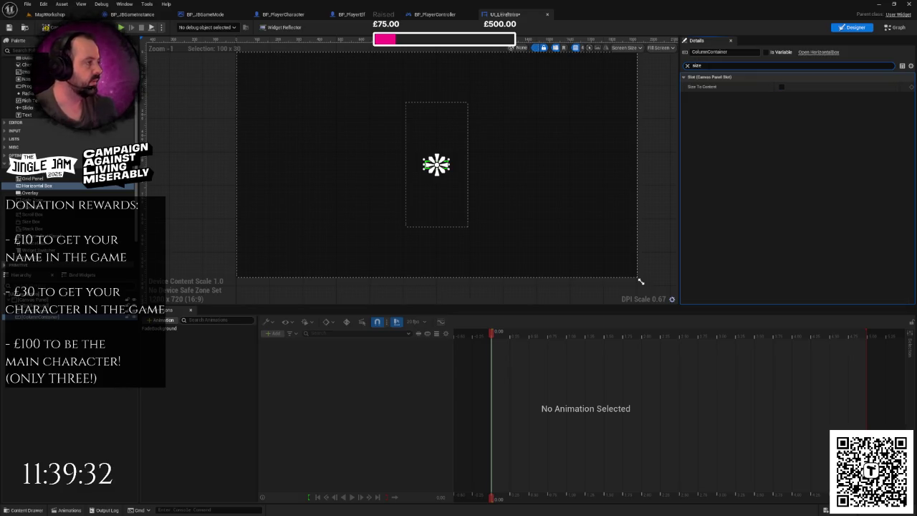
left_click(781, 87)
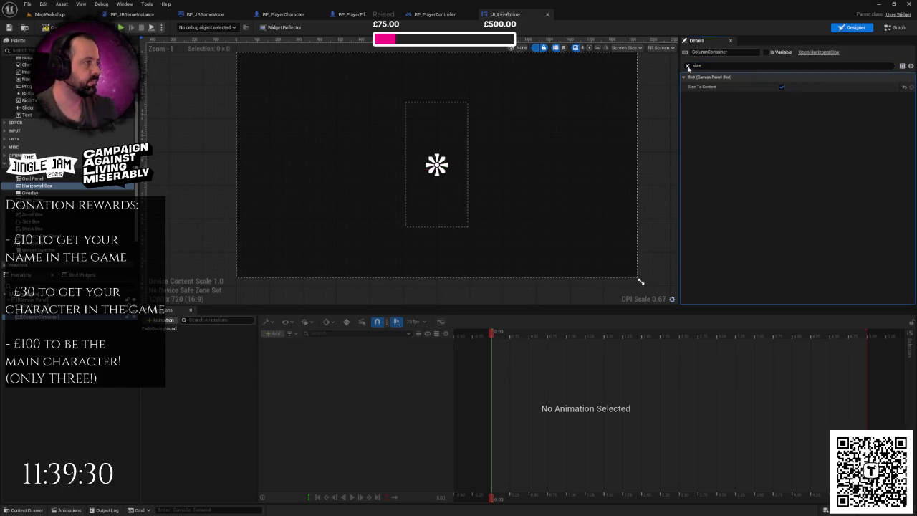
left_click(687, 65)
left_click(45, 322)
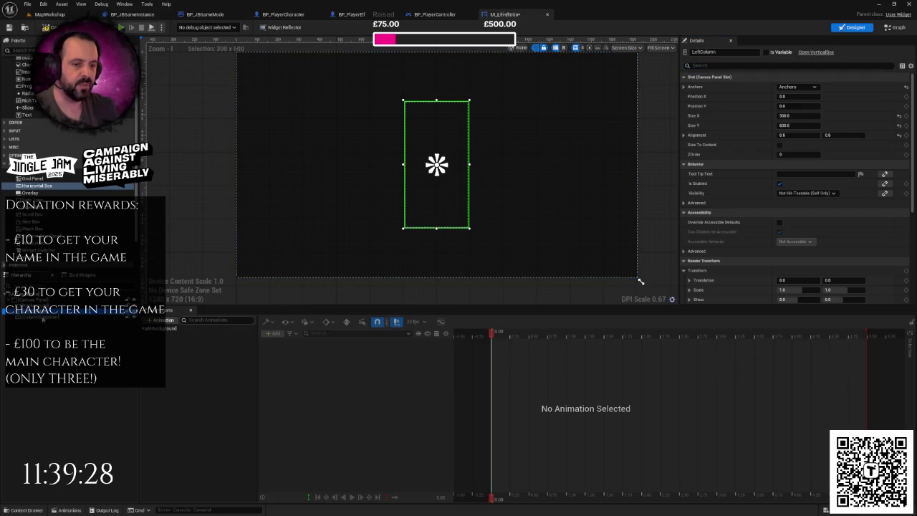
Drag LeftColumn into ColumnContainer and keep the container anchored at the centre.
left_click_drag(46, 323, 51, 316)
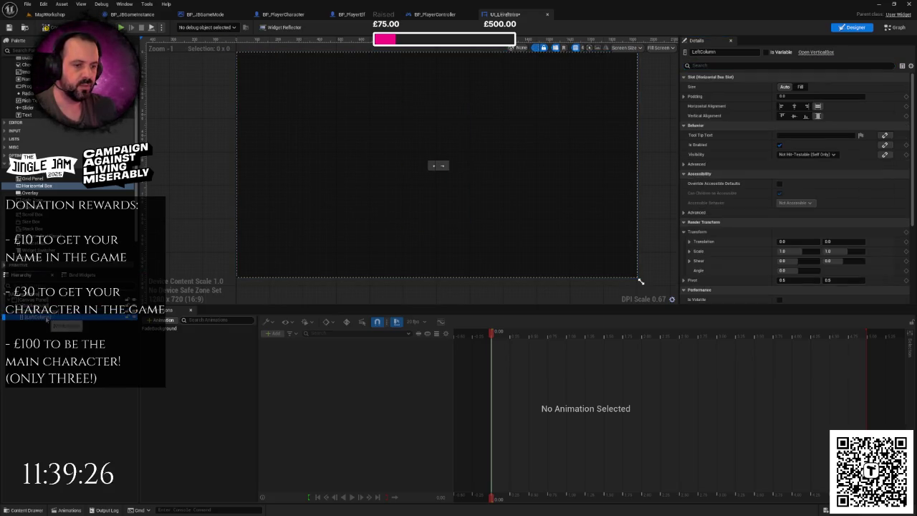
left_click(250, 268)
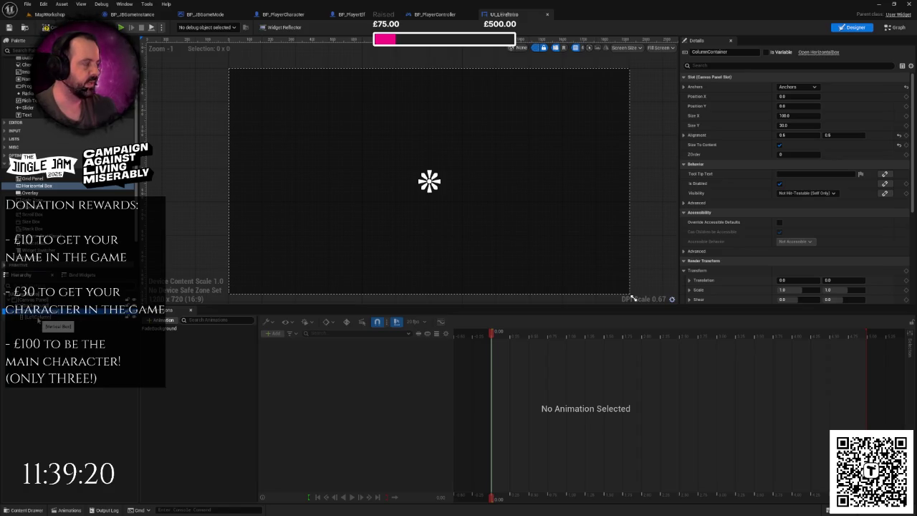
left_click(799, 88)
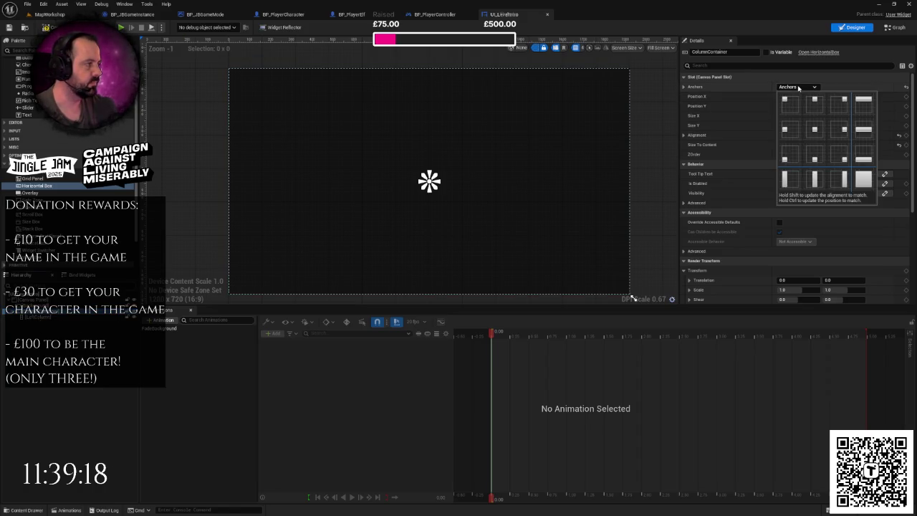
left_click(814, 129)
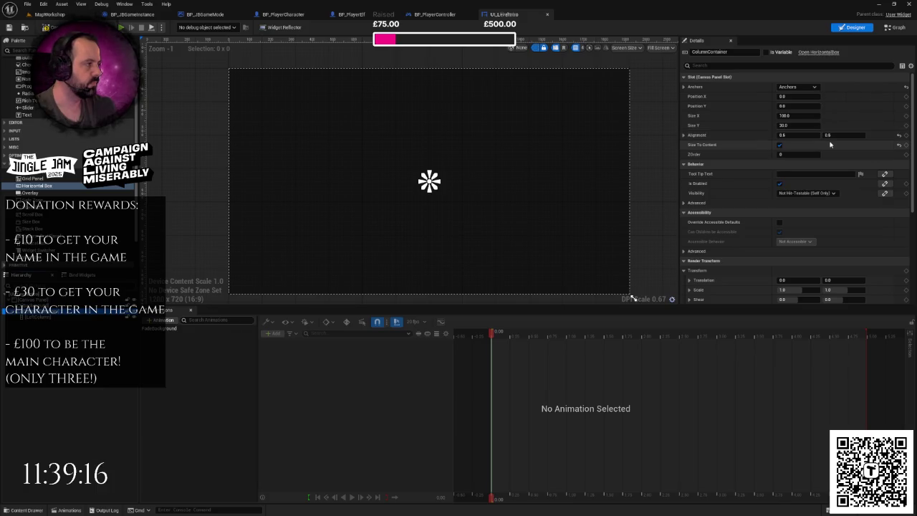
left_click(48, 317)
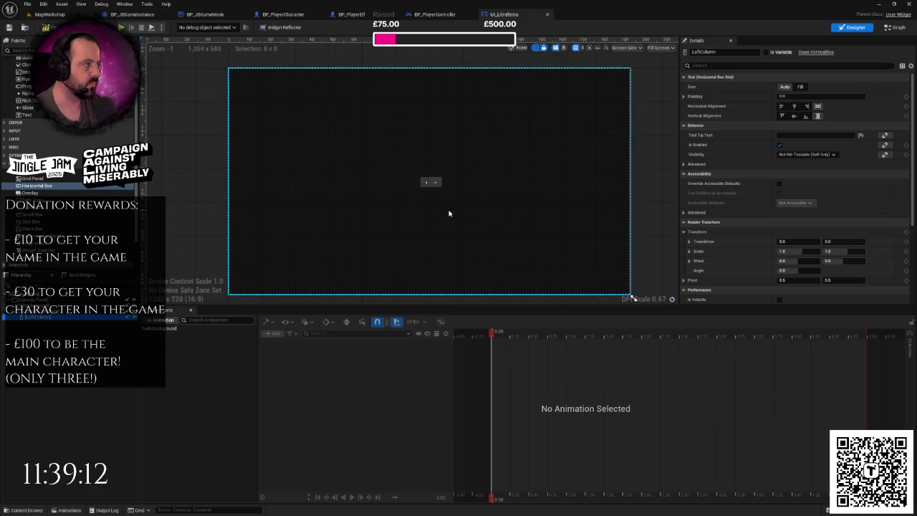
scroll(515, 196, "up", 1)
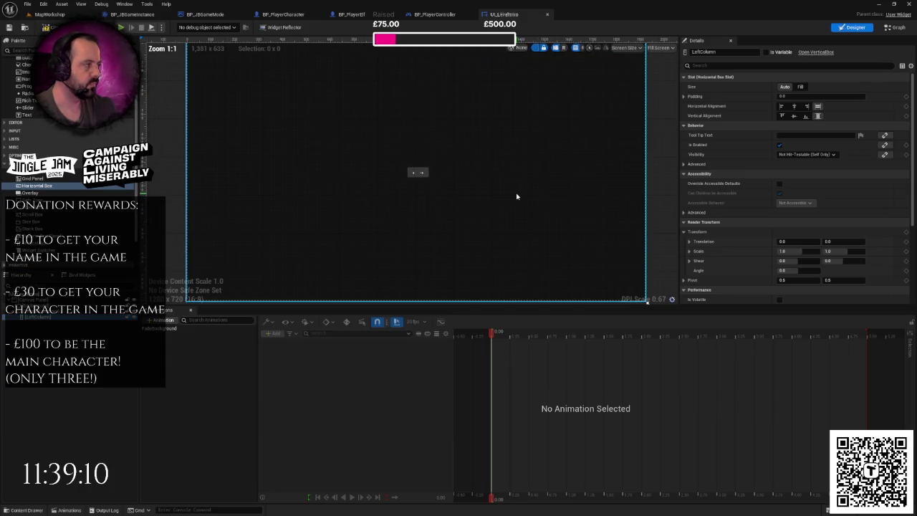
scroll(511, 194, "down", 1)
left_click(46, 319)
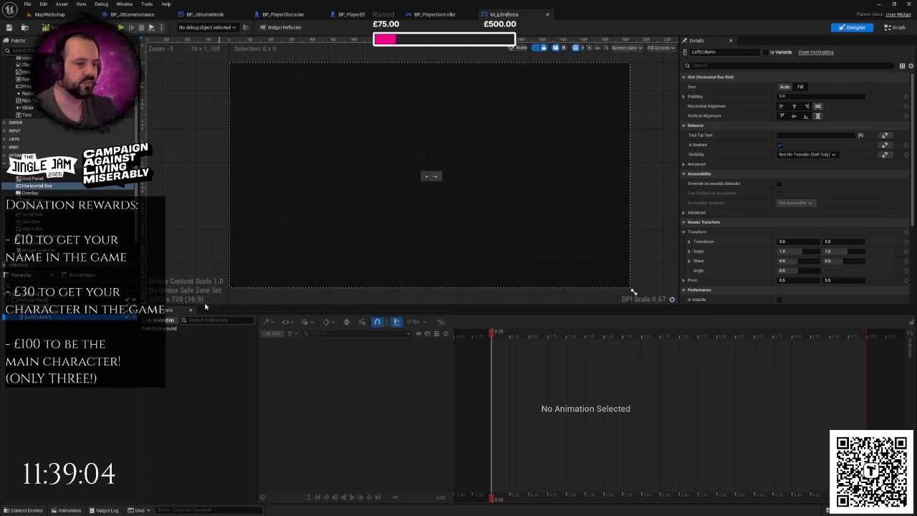
key("Up")
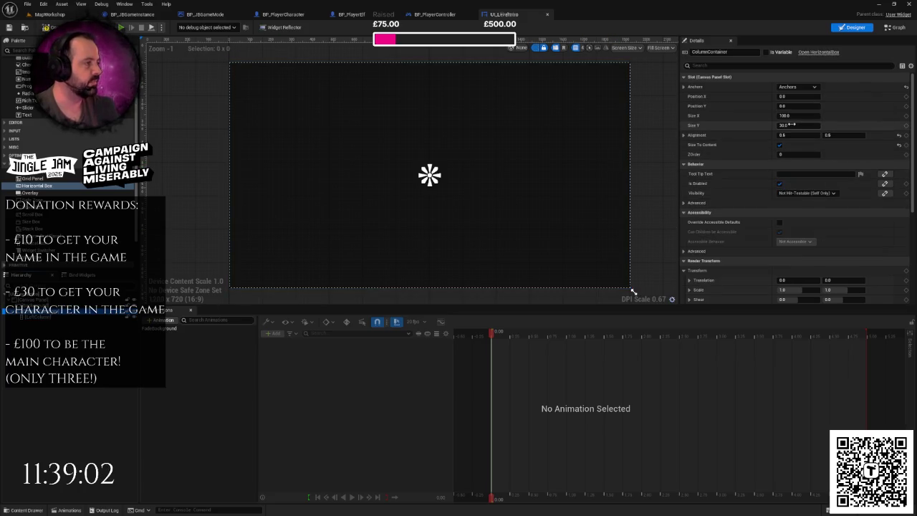
scroll(806, 164, "down", 5)
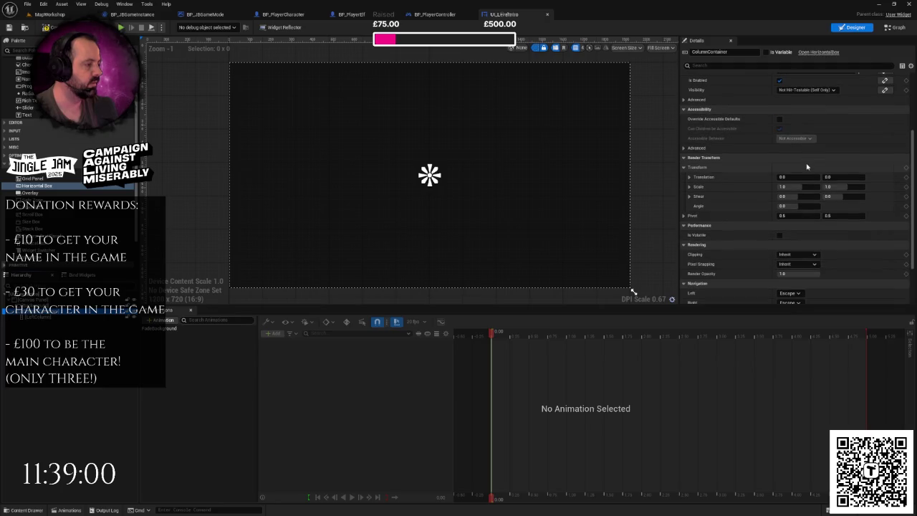
Duplicate LeftColumn and rename the copy CenterColumn.
left_click(35, 319)
right_click(35, 319)
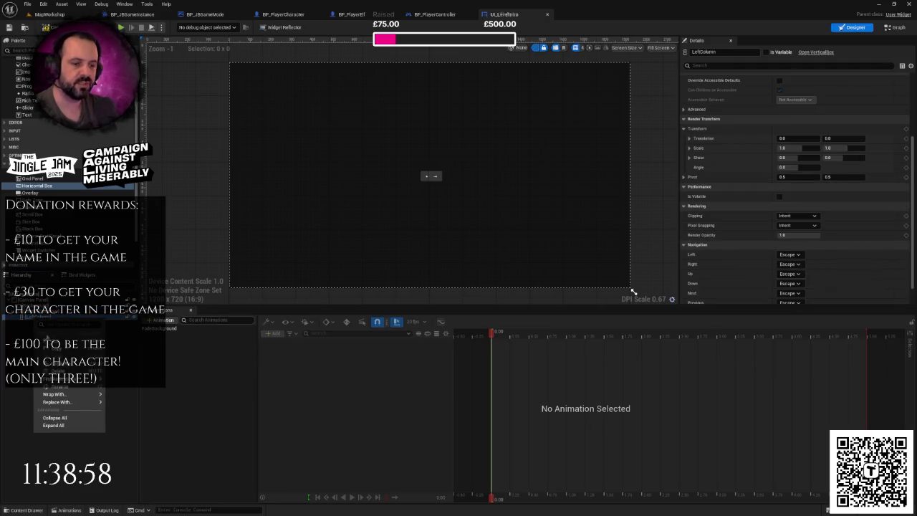
key("Escape")
key("ctrl+d")
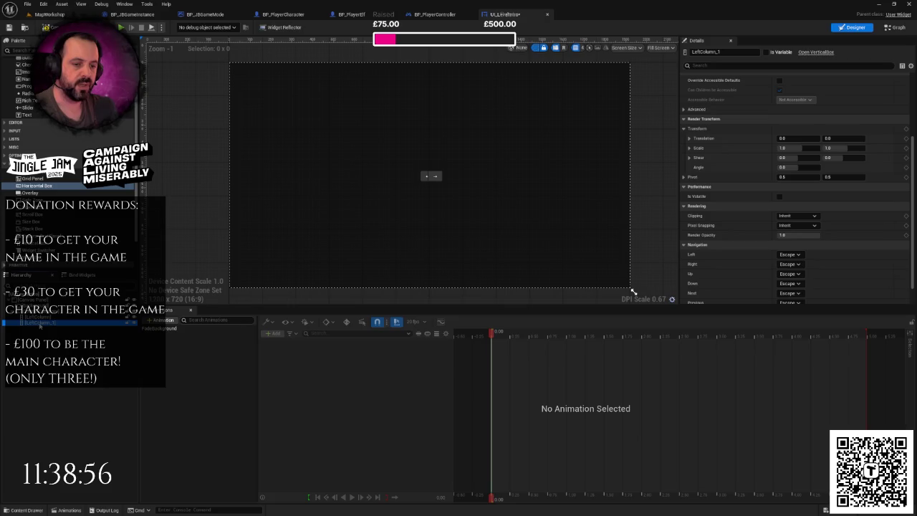
left_click(724, 53)
type("Co")
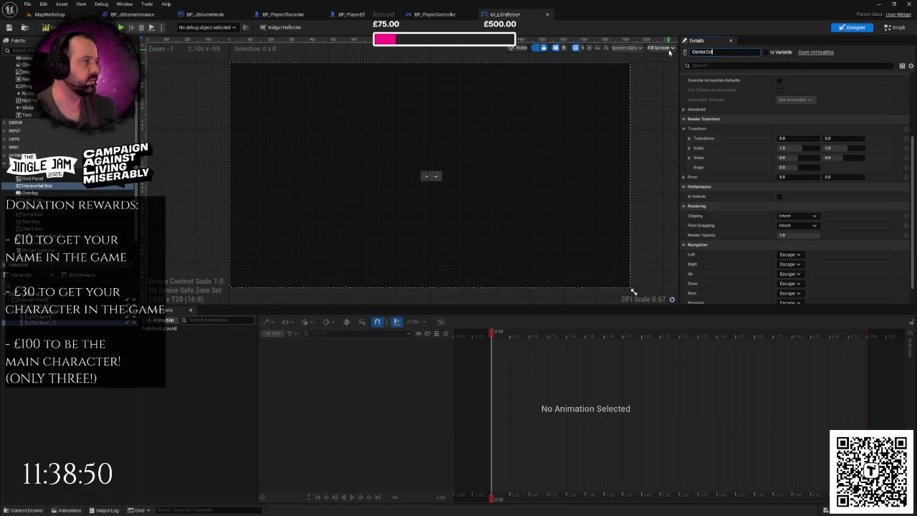
type("lumn")
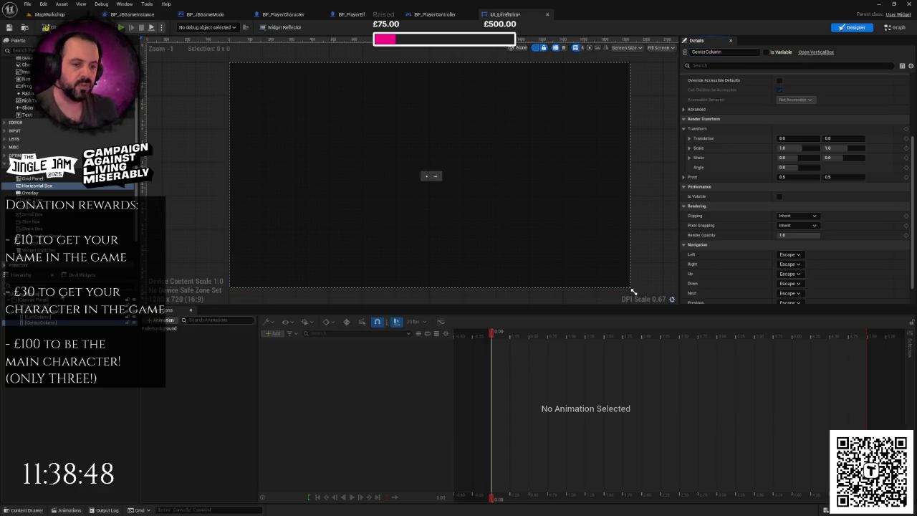
Duplicate CenterColumn and name the new copy RightColumn.
right_click(48, 327)
key("ctrl+d")
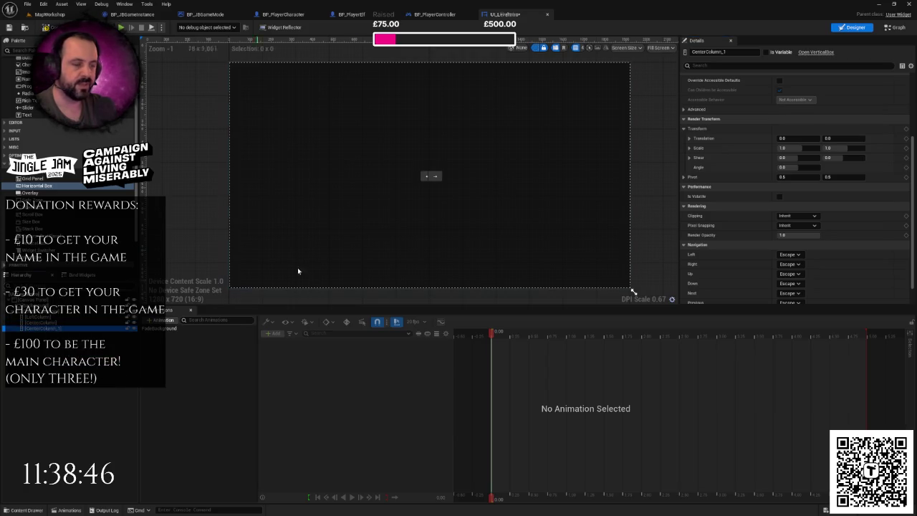
left_click(709, 52)
type("Righ")
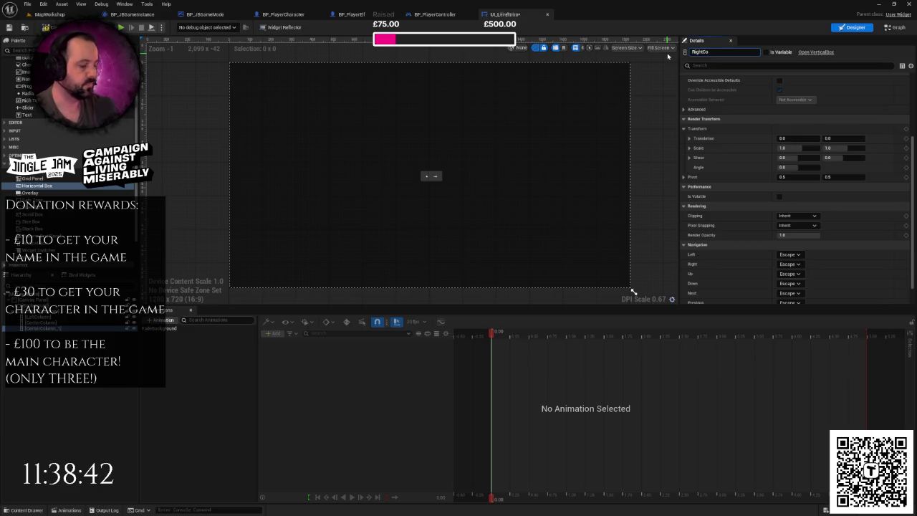
key("Return")
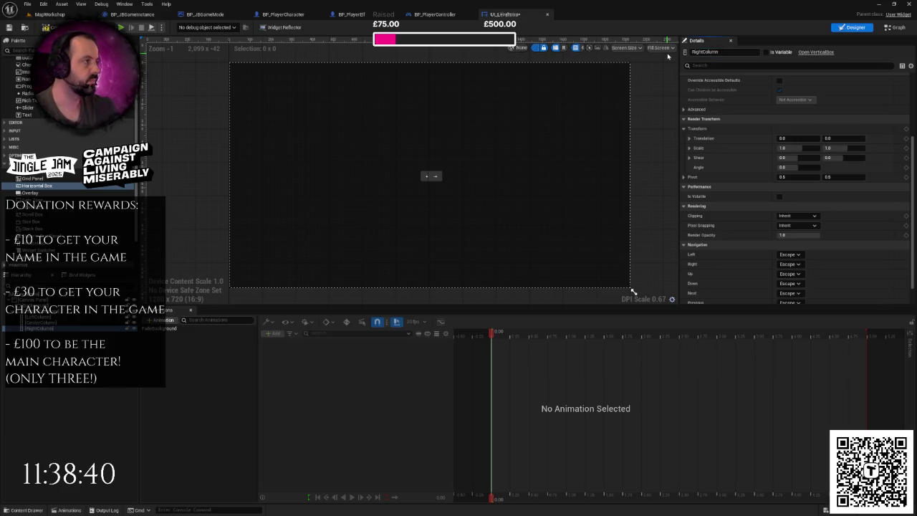
Delete the extra column widgets from ColumnContainer.
left_click(50, 317)
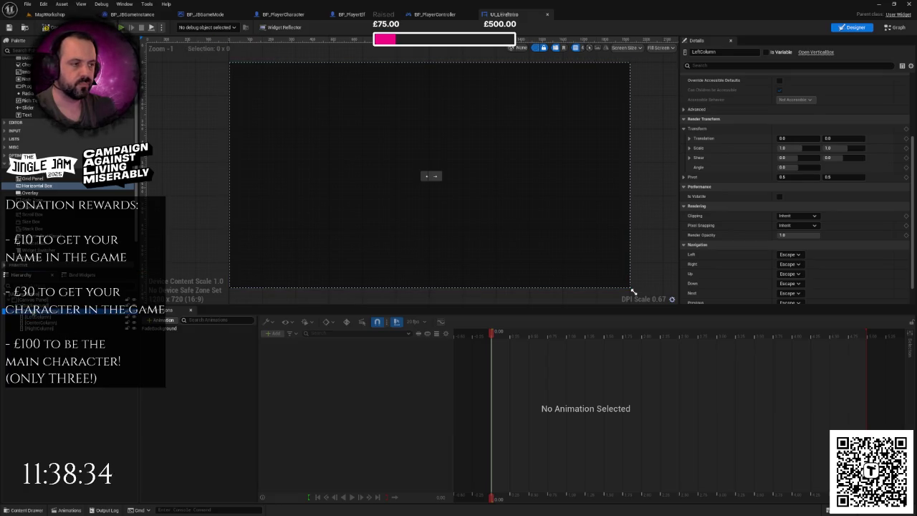
scroll(411, 217, "up", 4)
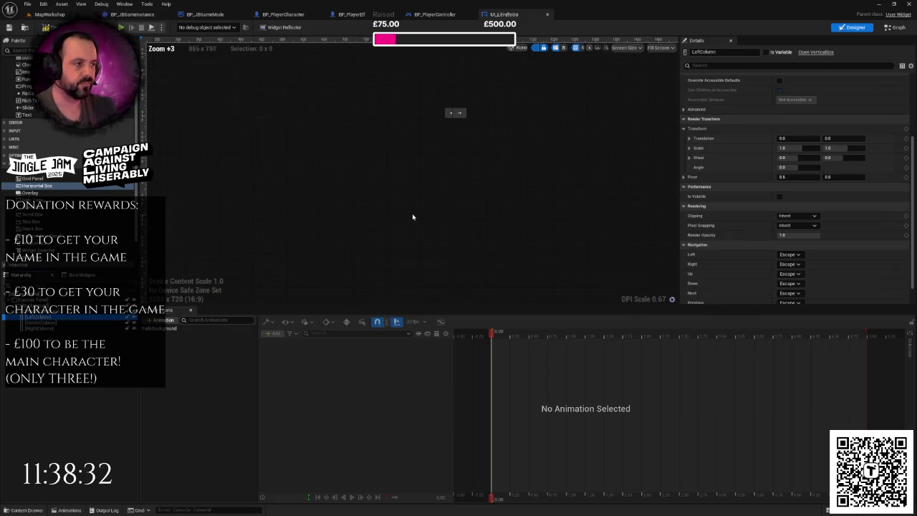
scroll(428, 241, "down", 2)
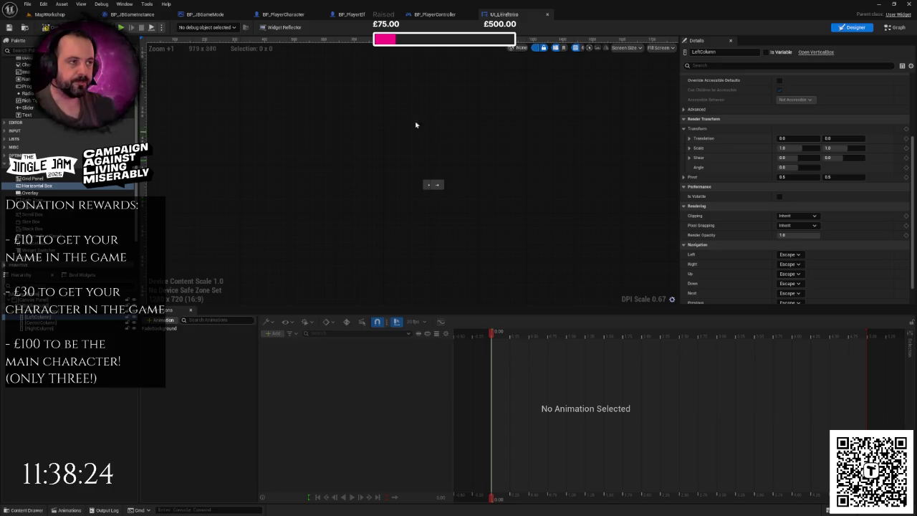
right_click(510, 16)
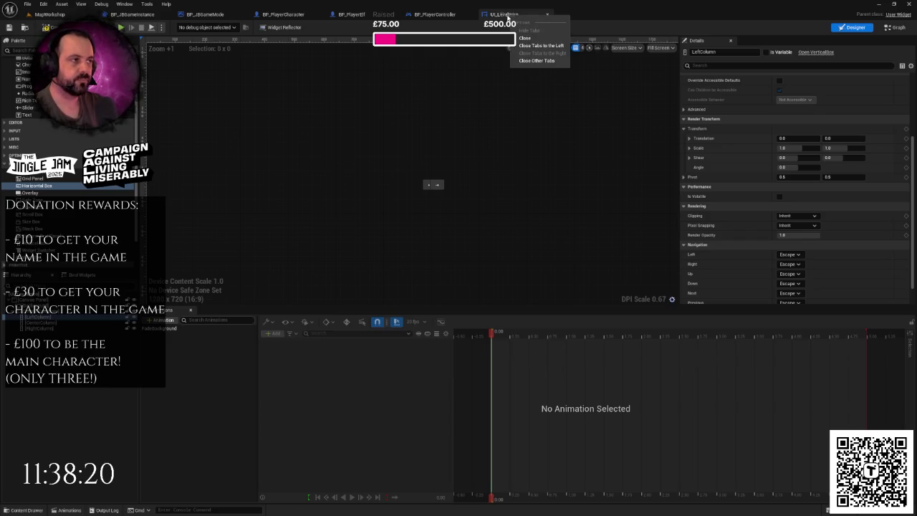
left_click(507, 16)
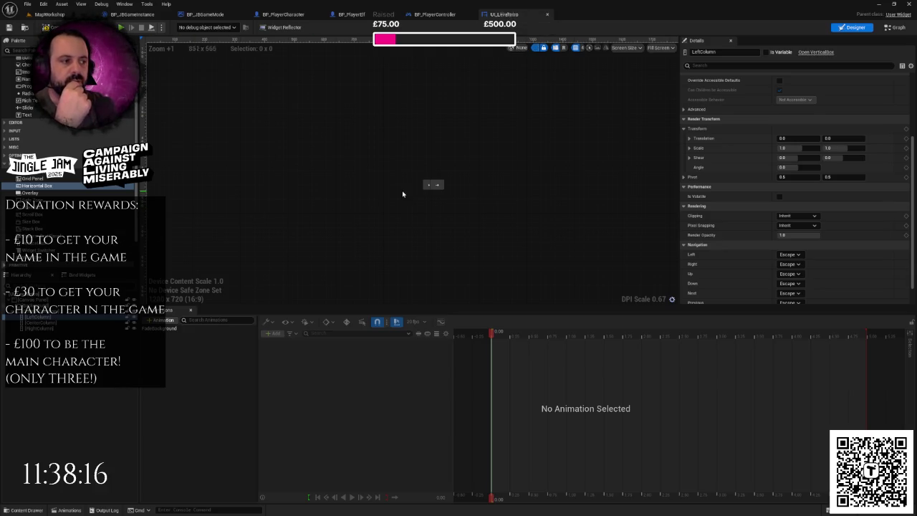
left_click_drag(404, 194, 391, 193)
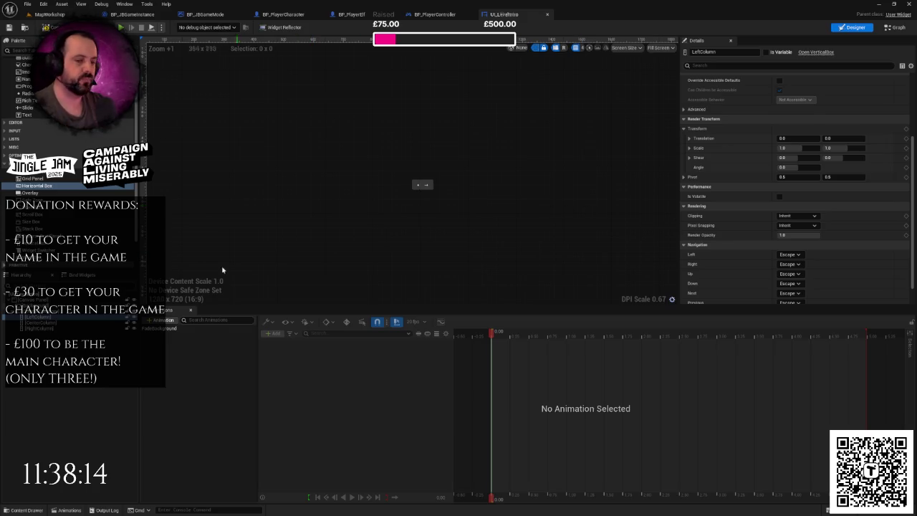
key("Delete")
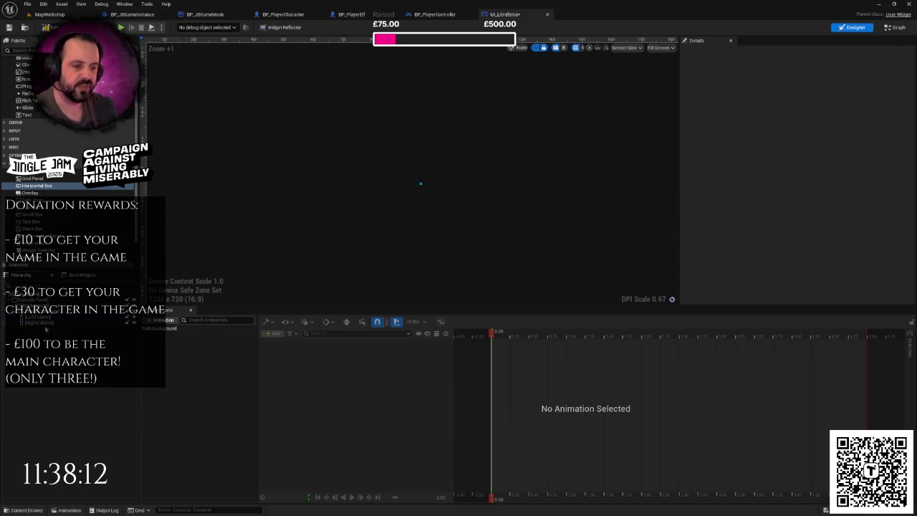
Add a Text widget inside LeftColumn reading 'Character Name'.
left_click(41, 318)
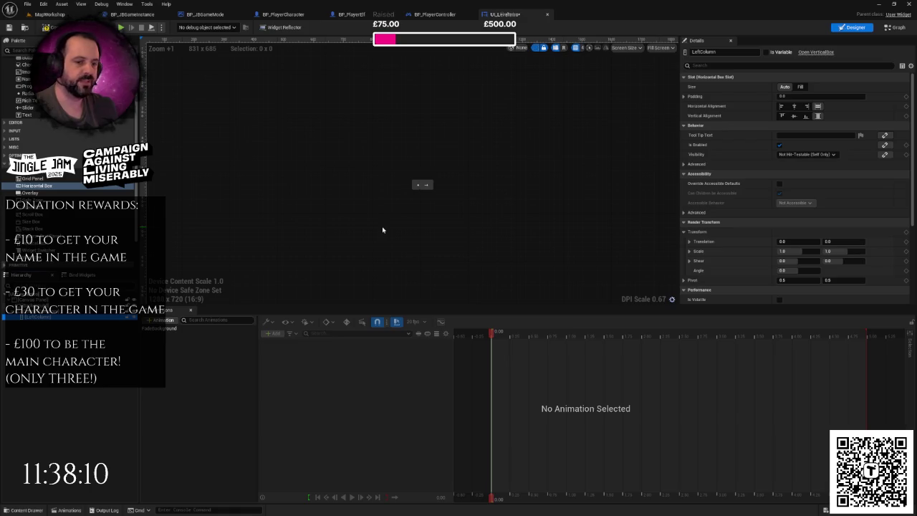
scroll(408, 214, "up", 5)
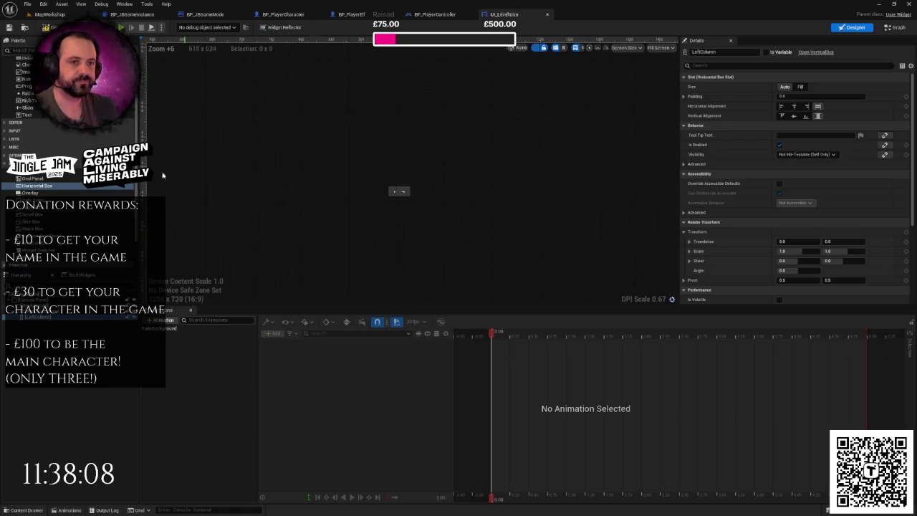
scroll(68, 143, "up", 2)
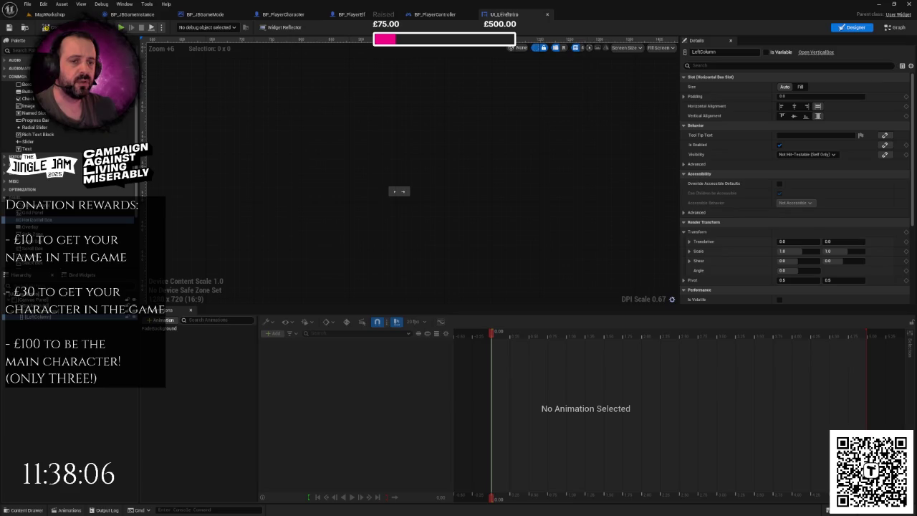
mouse_move(41, 150)
left_mouse_down()
mouse_move(62, 192)
mouse_move(44, 317)
left_mouse_up()
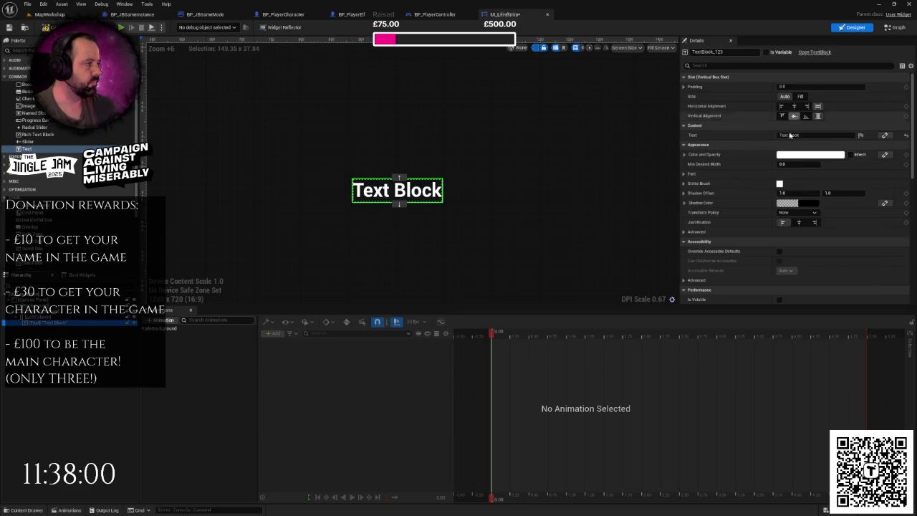
left_click(802, 135)
type("haracter")
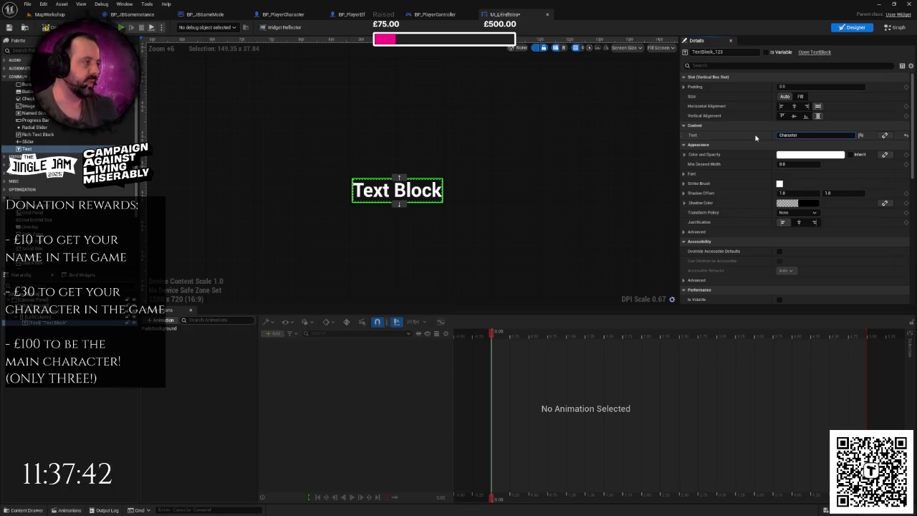
type(" Name")
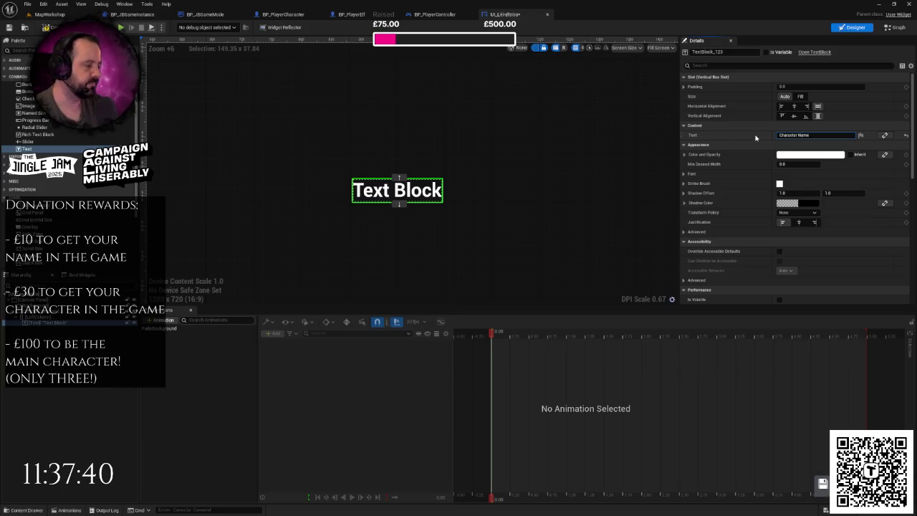
key("Return")
Centre the Character Name text horizontally and vertically in its slot.
scroll(552, 188, "down", 9)
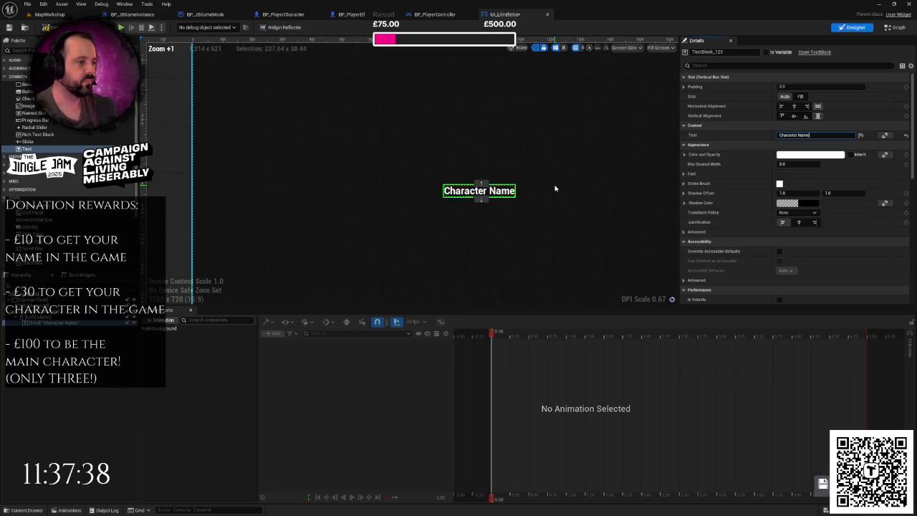
scroll(527, 184, "up", 1)
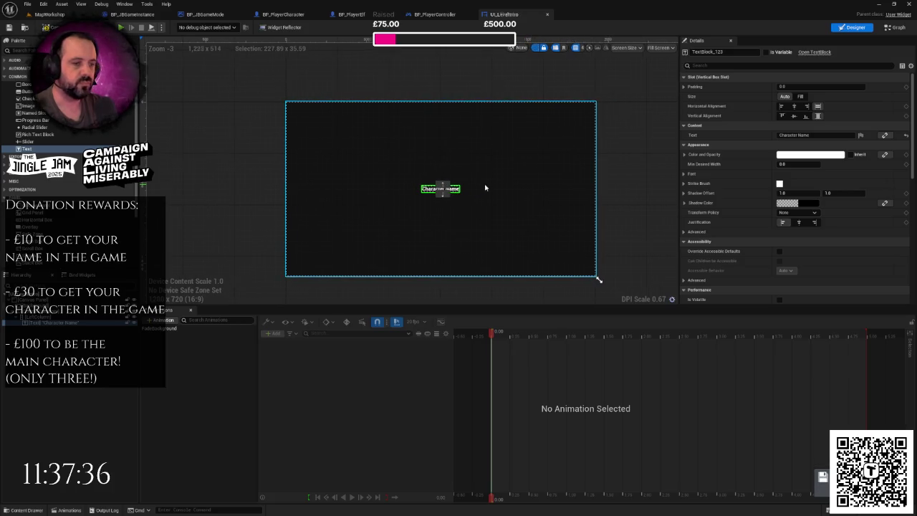
scroll(507, 190, "up", 1)
left_click(793, 106)
left_click(794, 115)
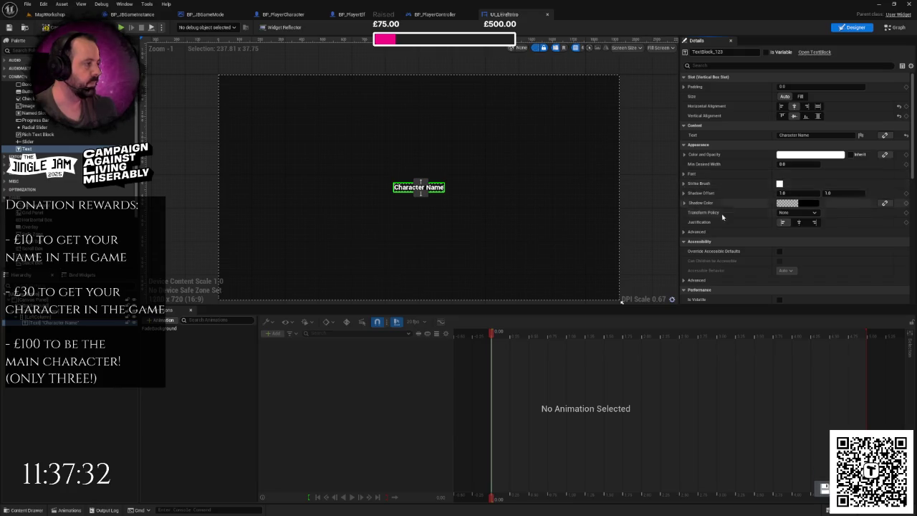
left_click(43, 316)
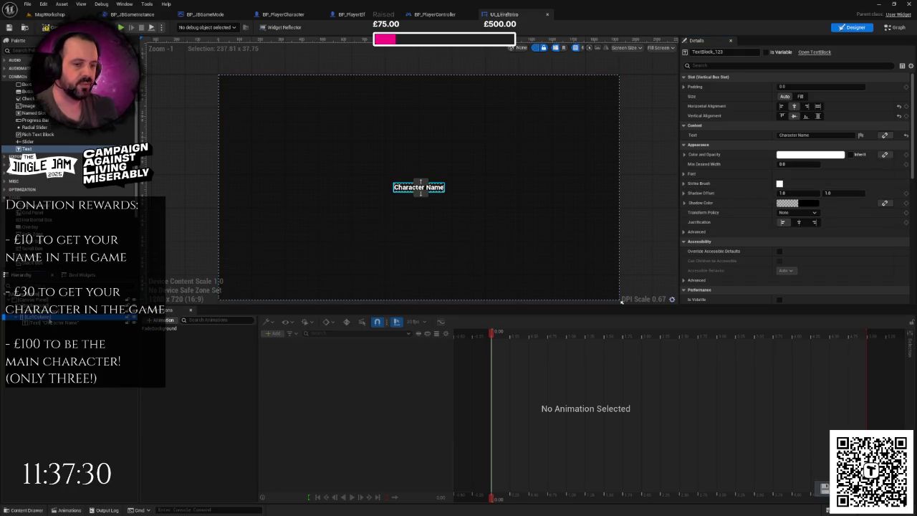
scroll(432, 239, "up", 3)
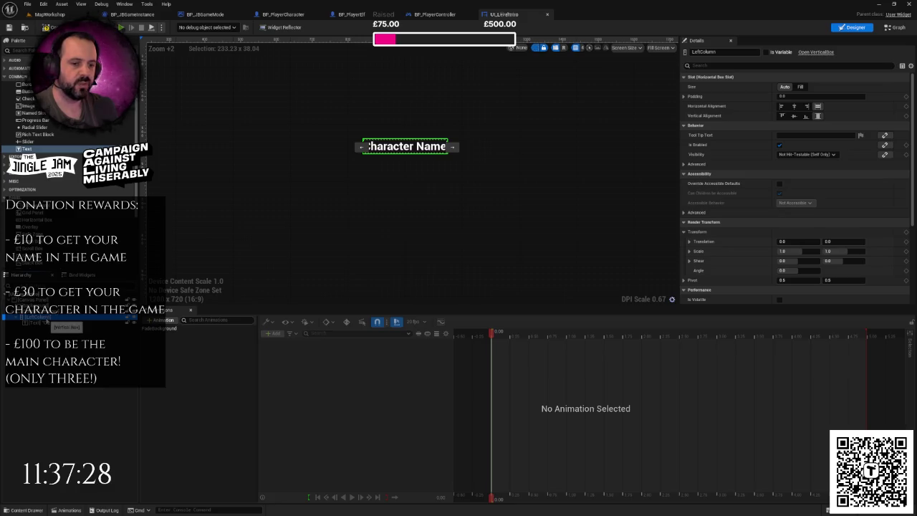
Add an Image widget below Character Name in LeftColumn, centred horizontally.
left_click(54, 322)
left_click(43, 316)
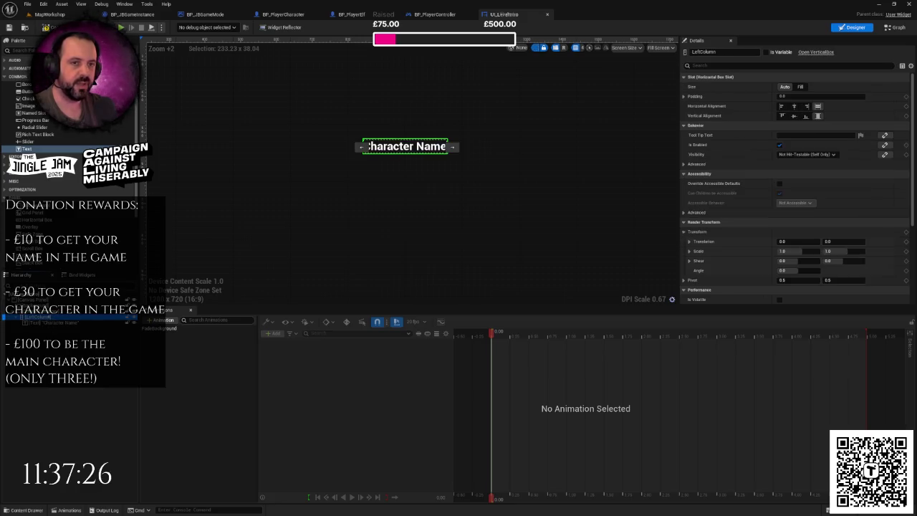
left_click(30, 106)
mouse_move(33, 109)
left_mouse_down()
mouse_move(58, 272)
mouse_move(50, 323)
mouse_move(43, 320)
left_mouse_up()
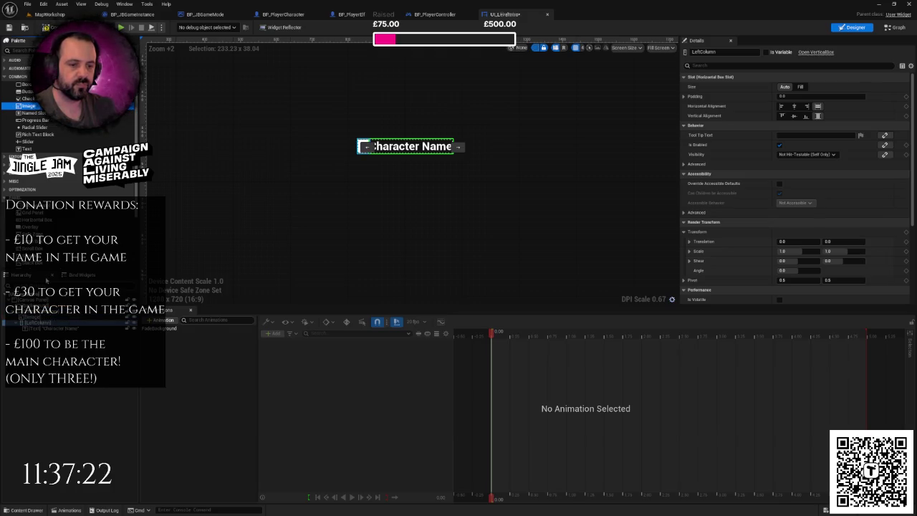
key("ctrl+z")
mouse_move(33, 113)
left_mouse_down()
mouse_move(52, 322)
mouse_move(44, 328)
left_mouse_up()
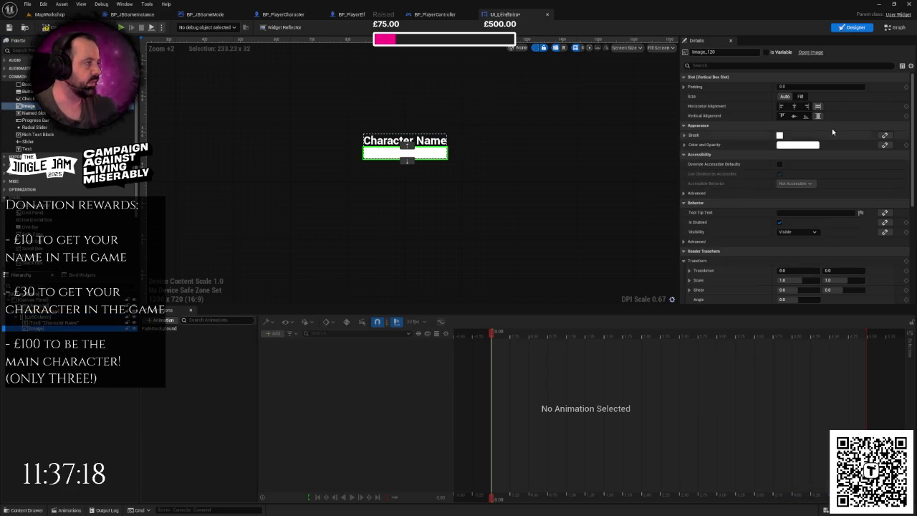
left_click(795, 107)
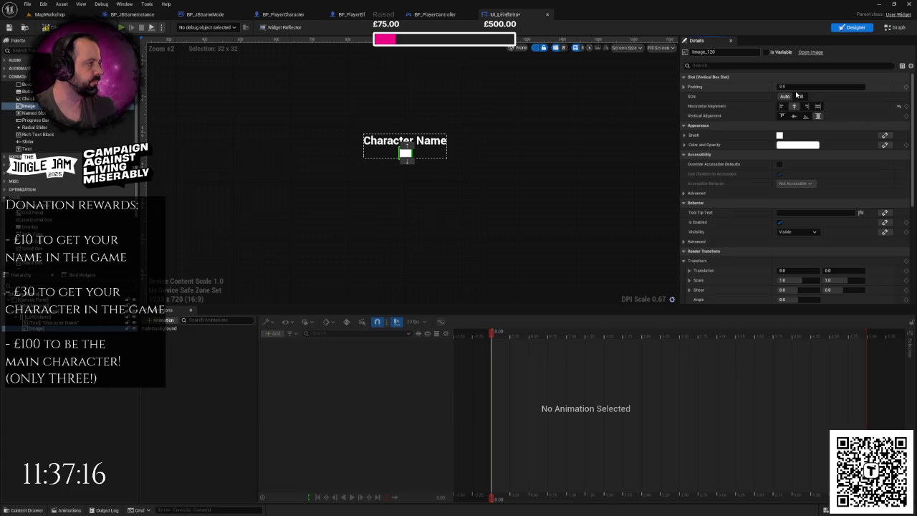
Name the new image widget CharacterLeftImage.
left_click(405, 141)
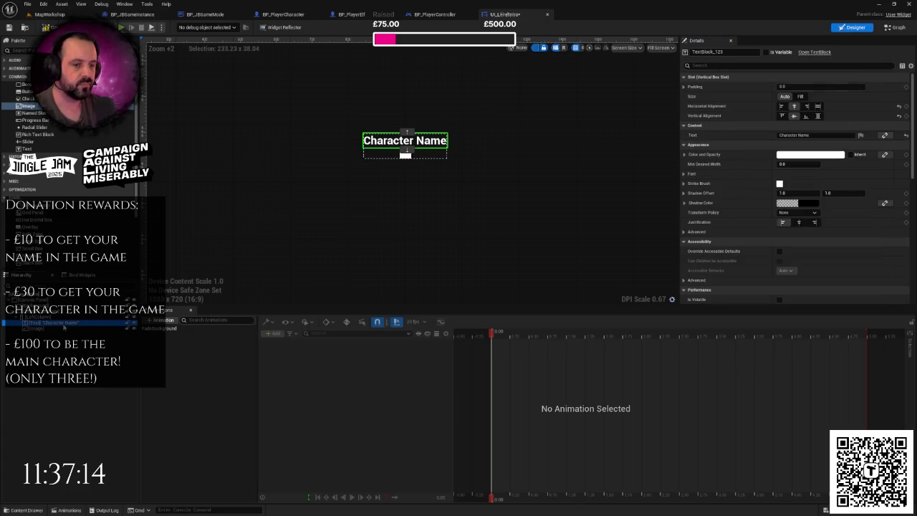
left_click(405, 153)
type("Charac")
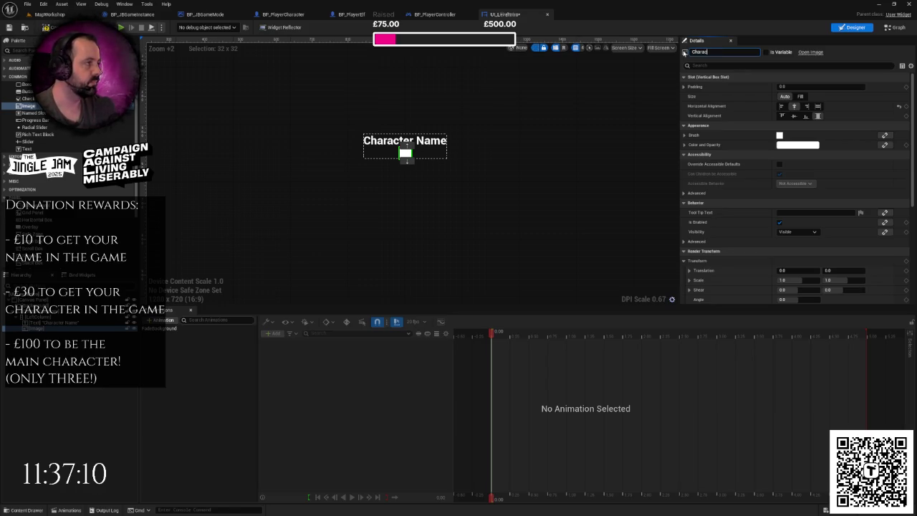
type("terIma")
key("BackSpace")
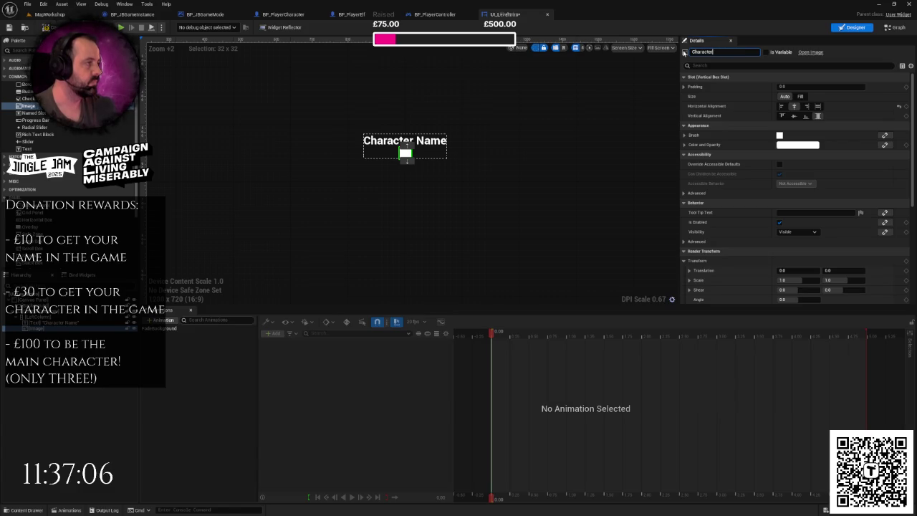
type("Image")
key("Return")
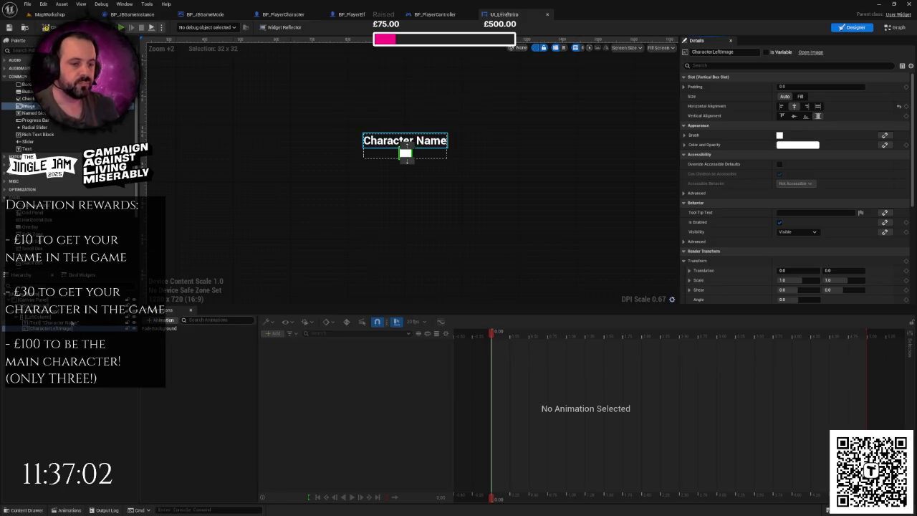
left_click(429, 152)
left_click(405, 152)
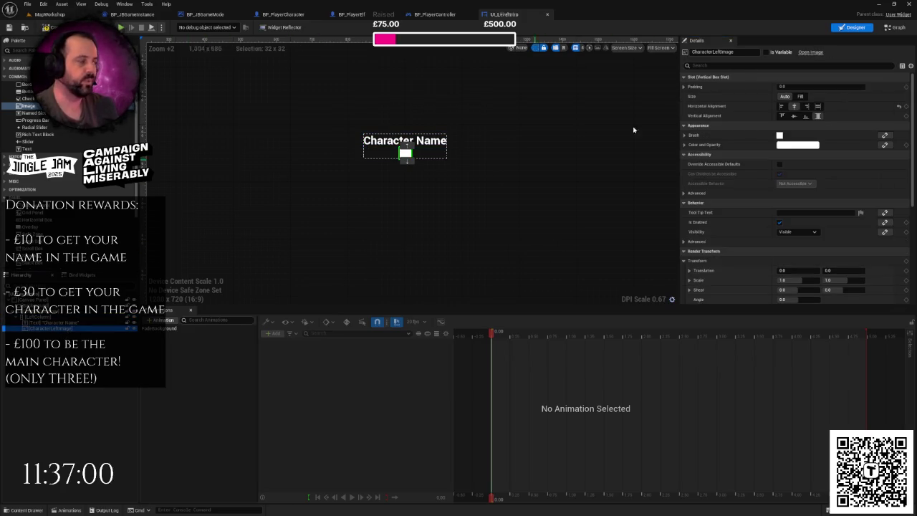
Mark the image and text as variables and rename the text block CharacterLeftName.
left_click(766, 52)
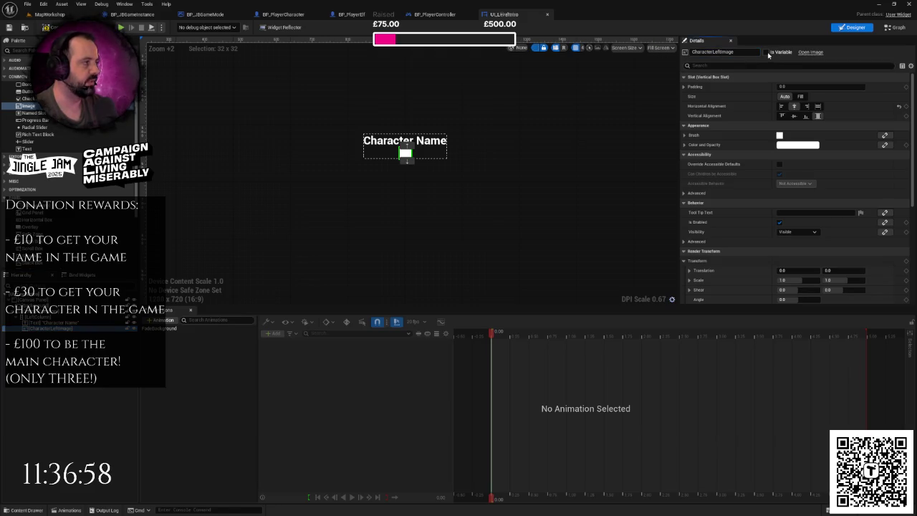
left_click(405, 141)
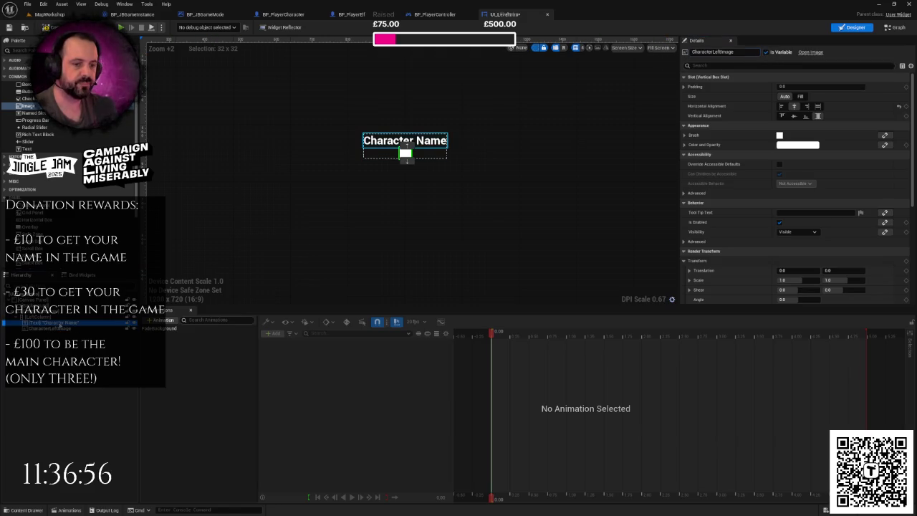
left_click(765, 52)
left_click(723, 53)
type("CharacterLeftImage")
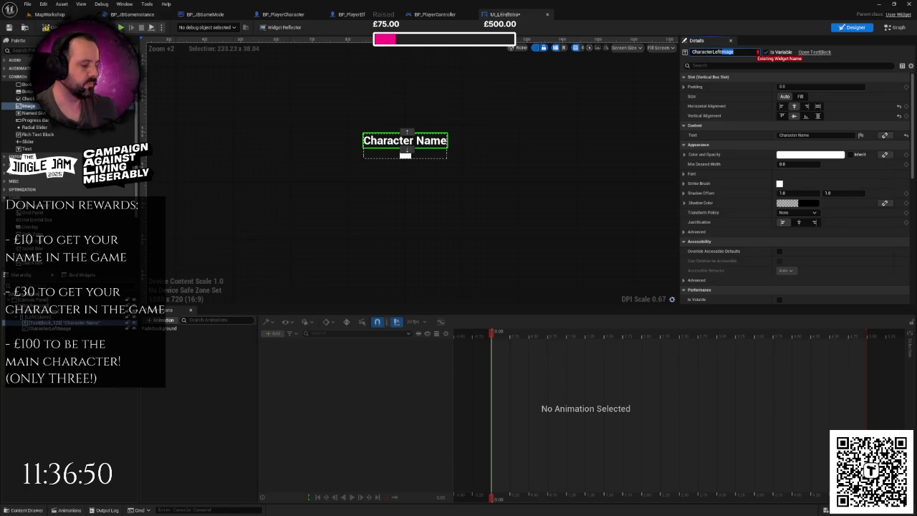
key("BackSpace")
type("Nam")
key("Return")
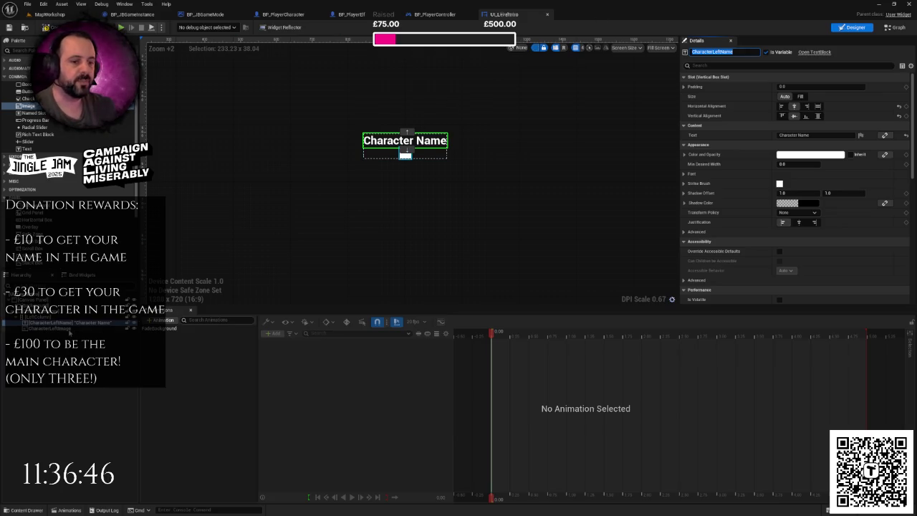
Select CharacterLeftImage and scroll through its Details panel.
left_click(405, 153)
scroll(431, 186, "up", 4)
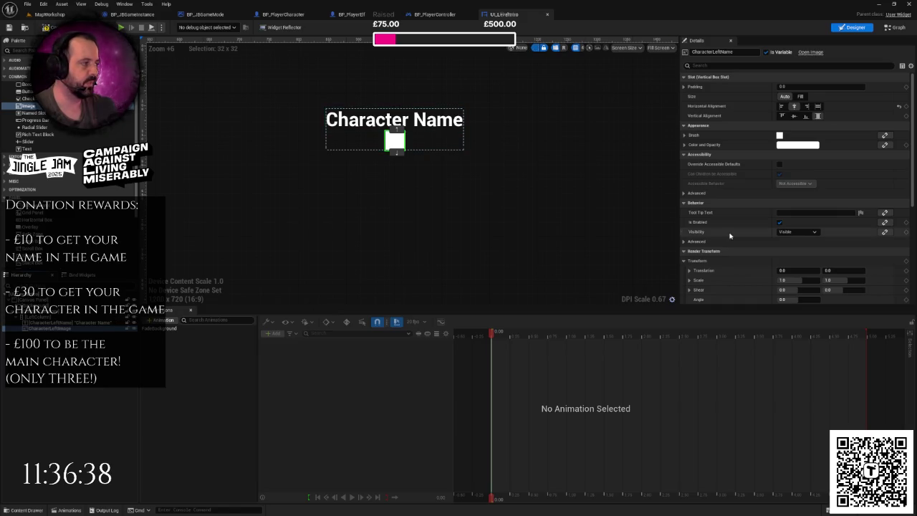
scroll(801, 231, "down", 2)
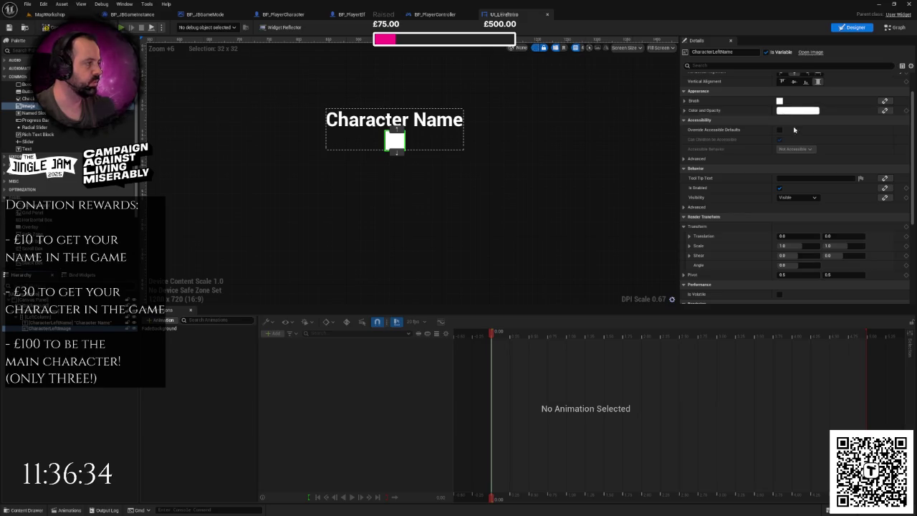
scroll(795, 115, "up", 2)
Assign the elf-1_png sprite as CharacterLeftImage's brush image.
left_click(684, 135)
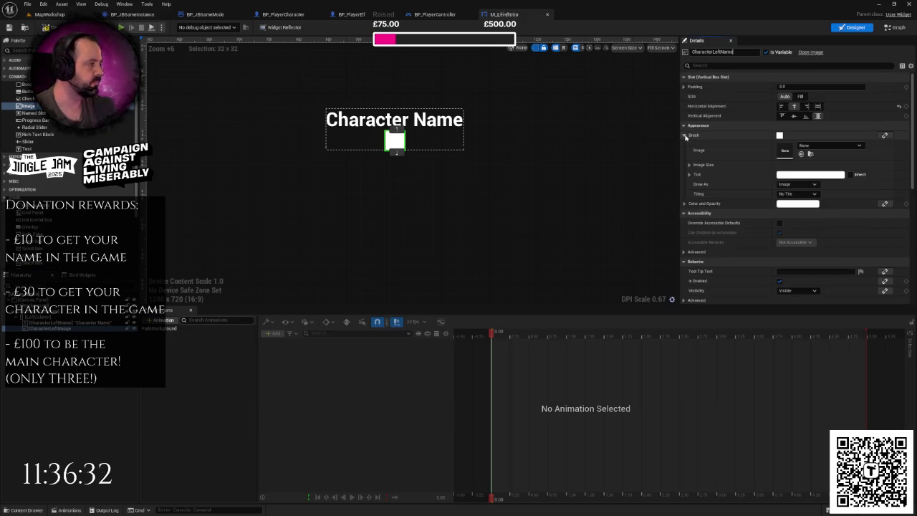
left_click(830, 147)
type("lf")
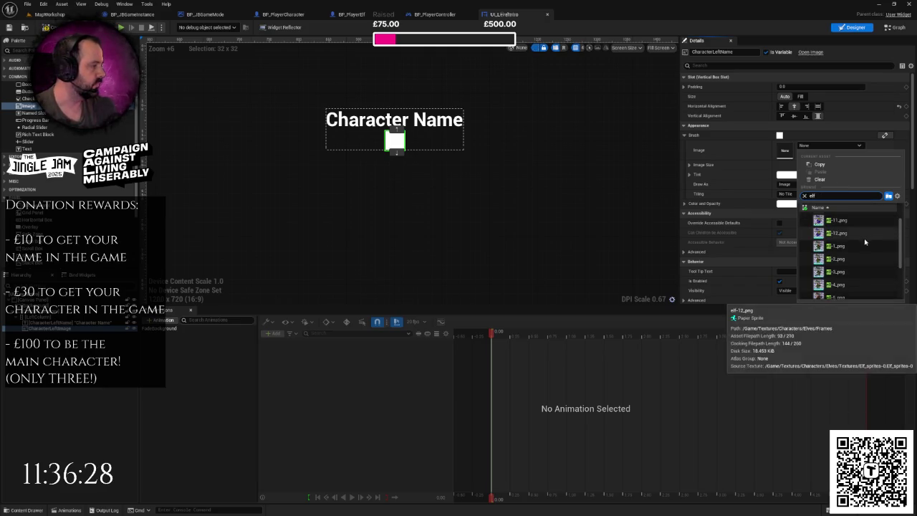
left_click(859, 245)
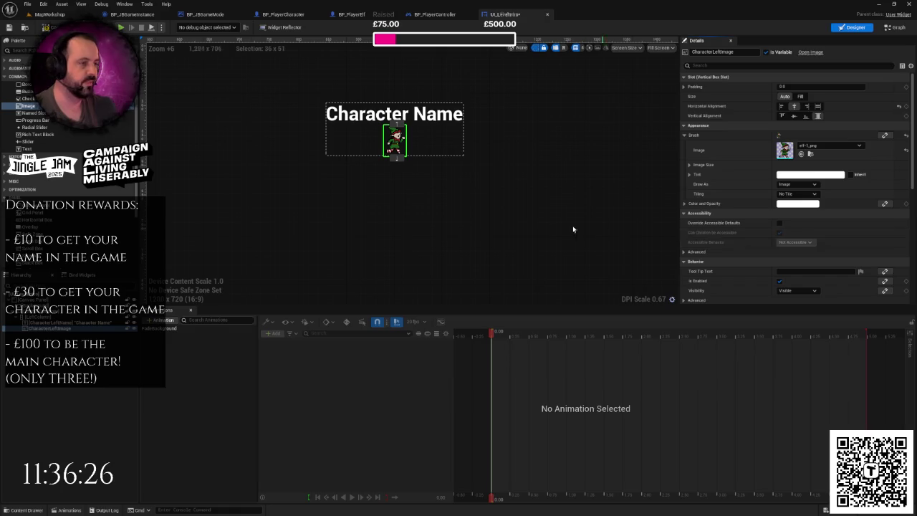
left_click(477, 205)
scroll(420, 196, "up", 2)
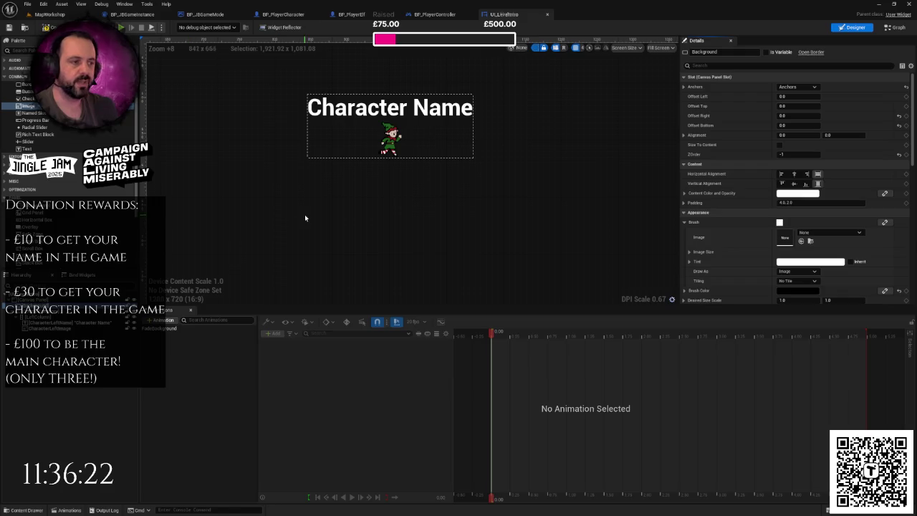
left_click(43, 328)
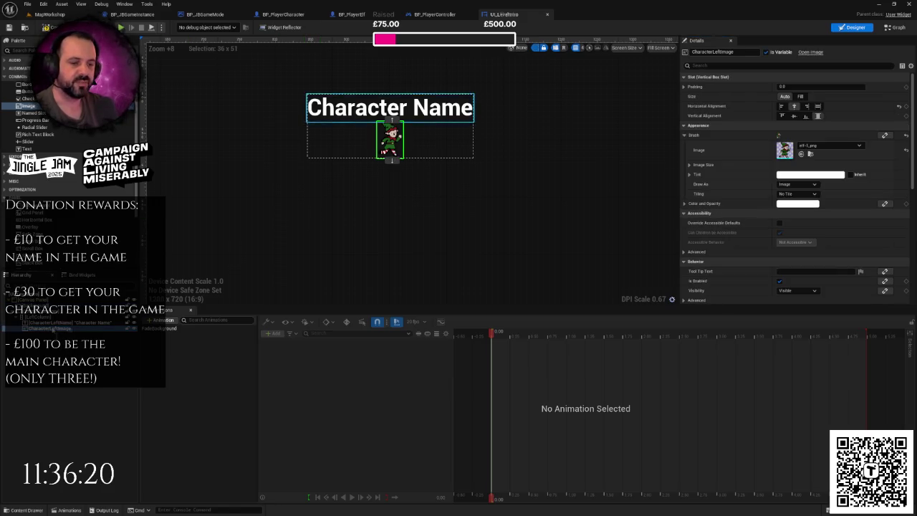
Duplicate the elf image and name the copy CharacterLeftControlIcon.
right_click(53, 331)
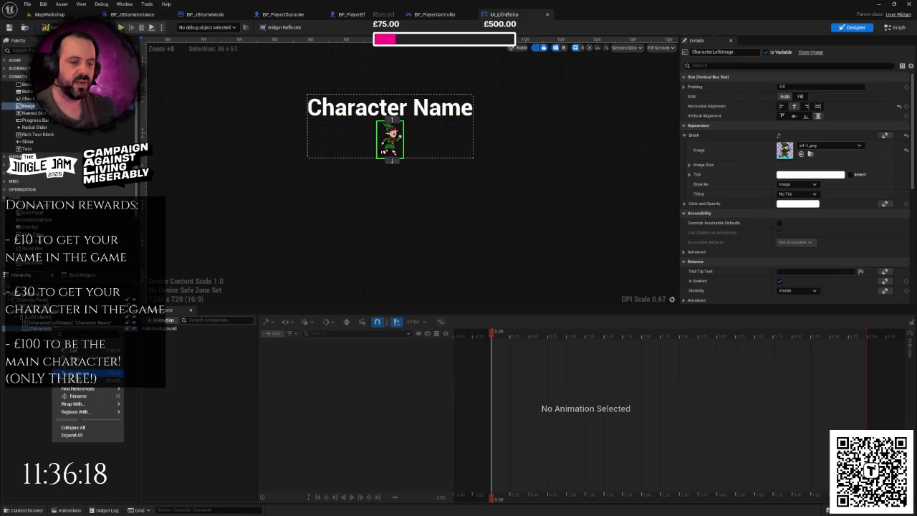
left_click(75, 372)
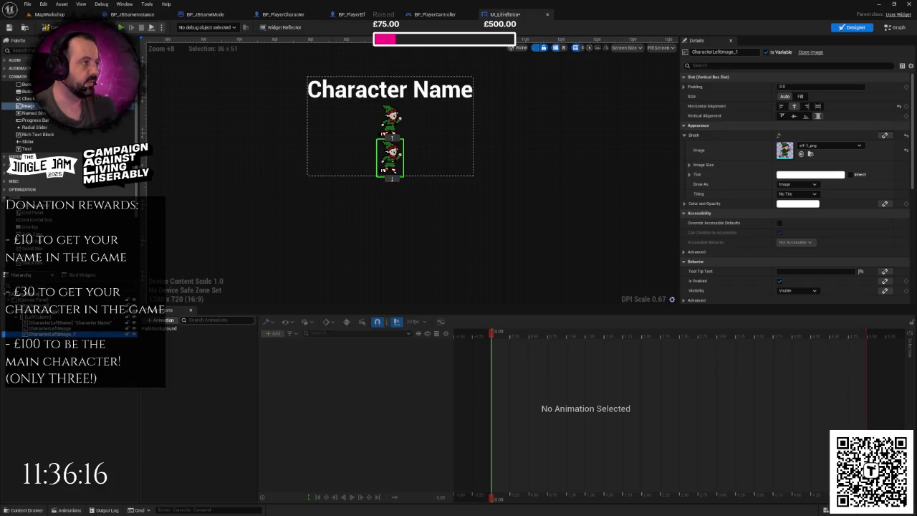
left_click_drag(720, 52, 738, 51)
type("2")
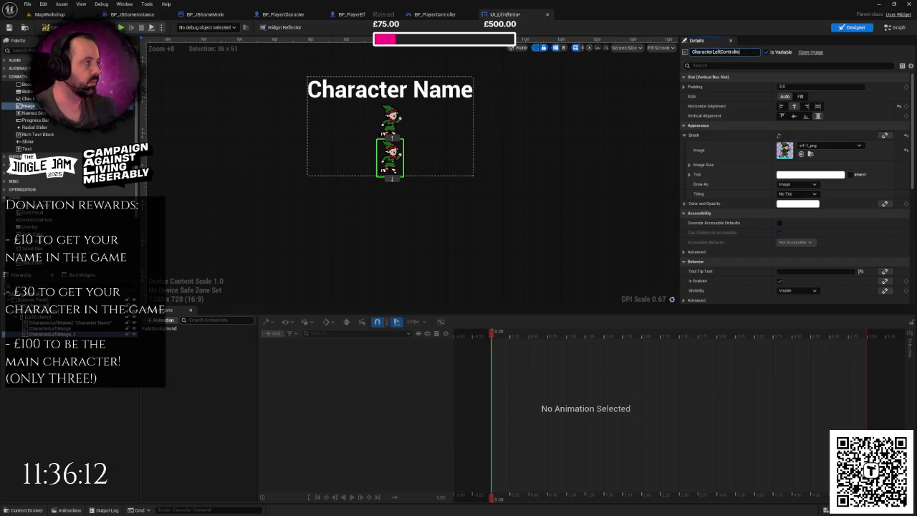
key("Return")
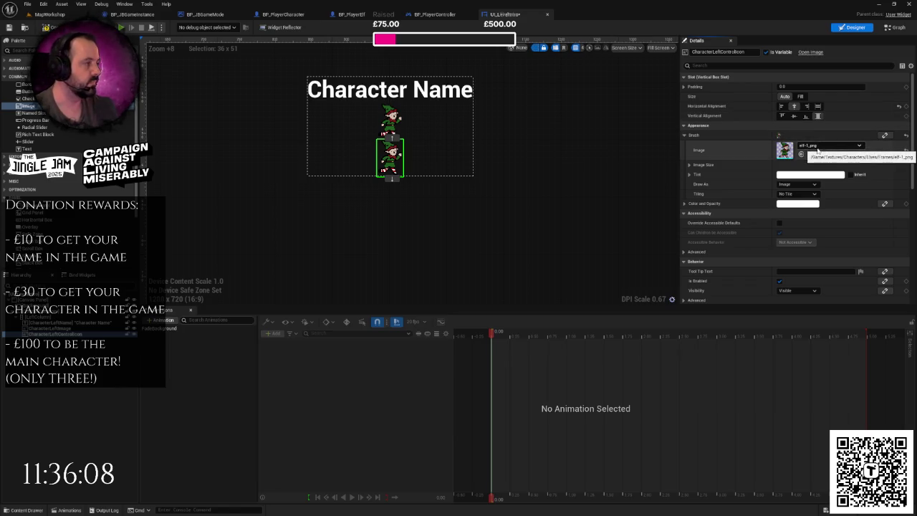
Duplicate the Character Name text, move it to the bottom, rename it CharacterLeftControlAction, and set it to 'Jump'.
left_click(72, 323)
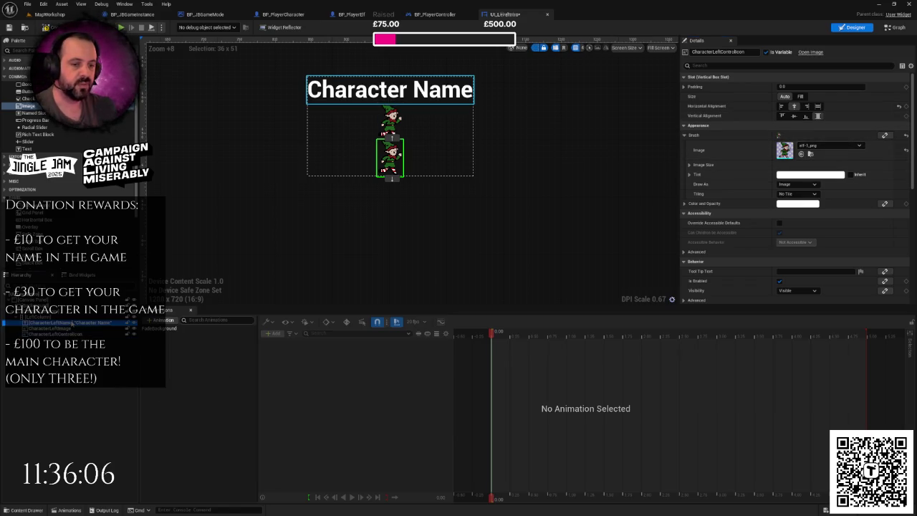
right_click(72, 323)
left_click(93, 374)
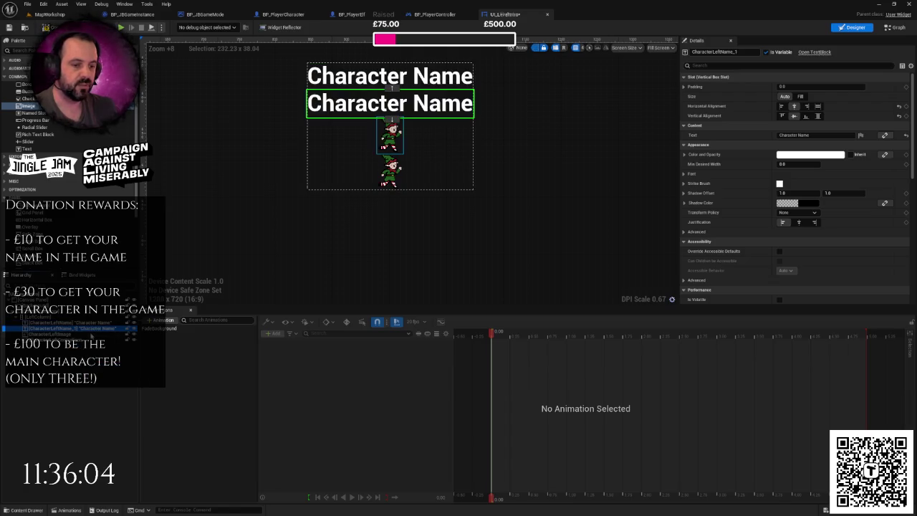
left_click_drag(84, 345, 85, 349)
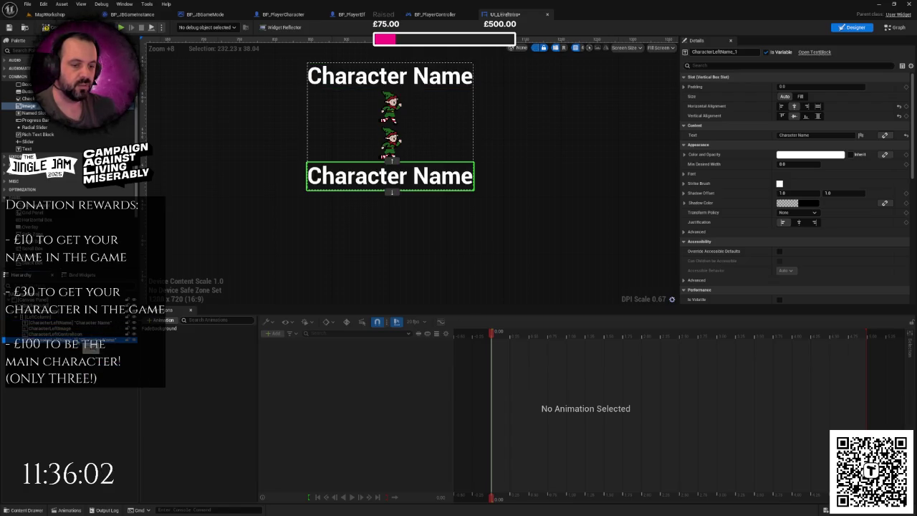
left_click(724, 51)
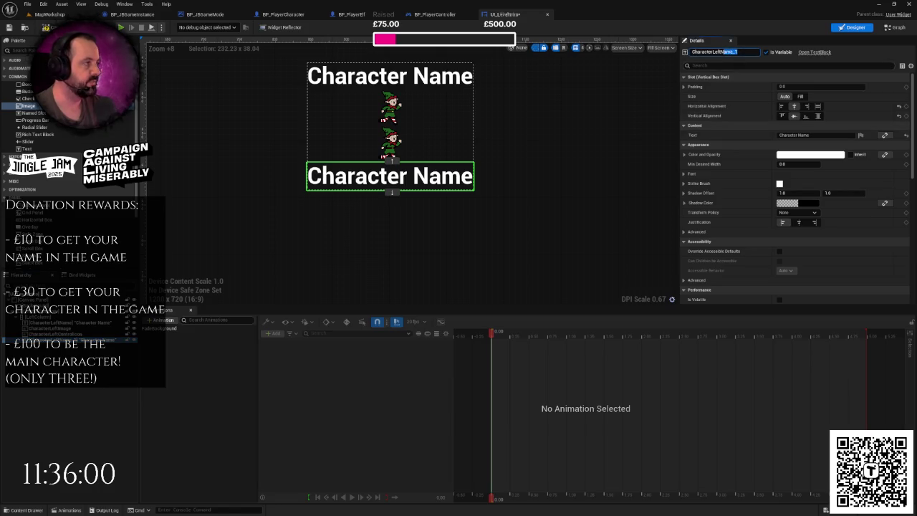
left_click_drag(723, 52, 719, 52)
type("ontrolAct")
key("Return")
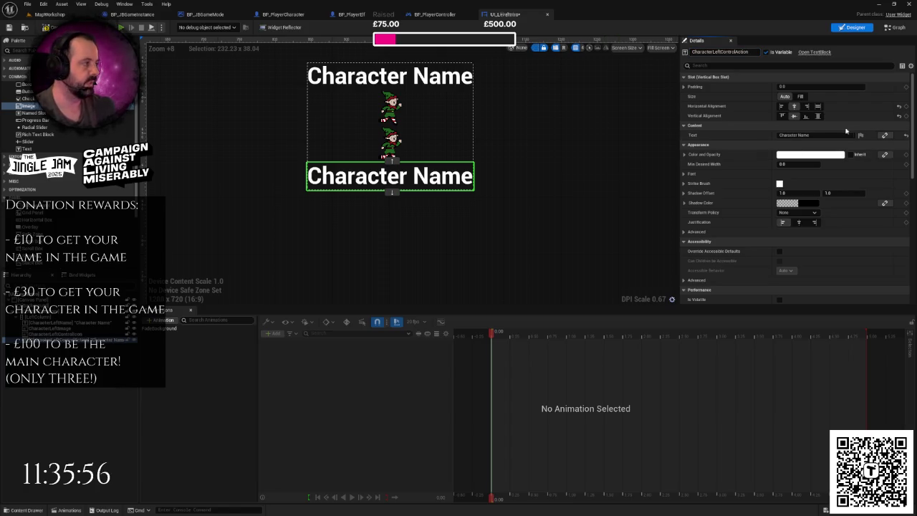
type("Jump")
key("Return")
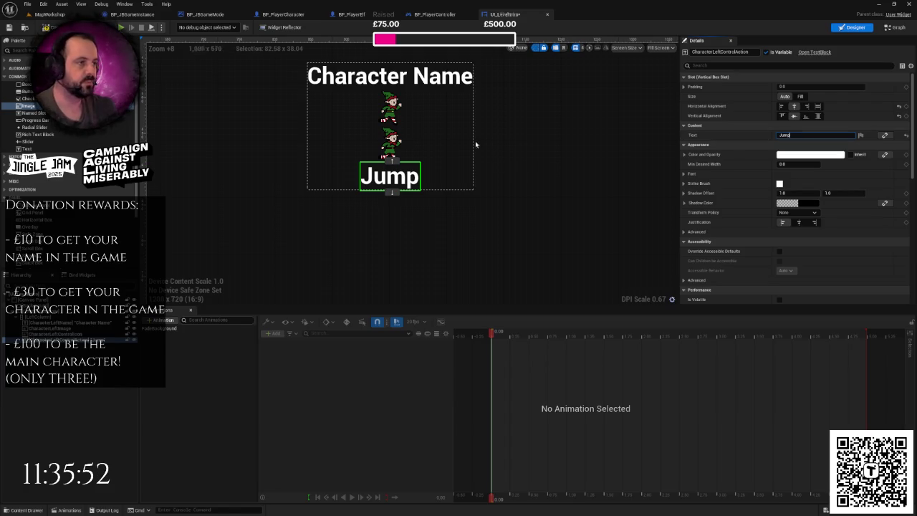
left_click(354, 85)
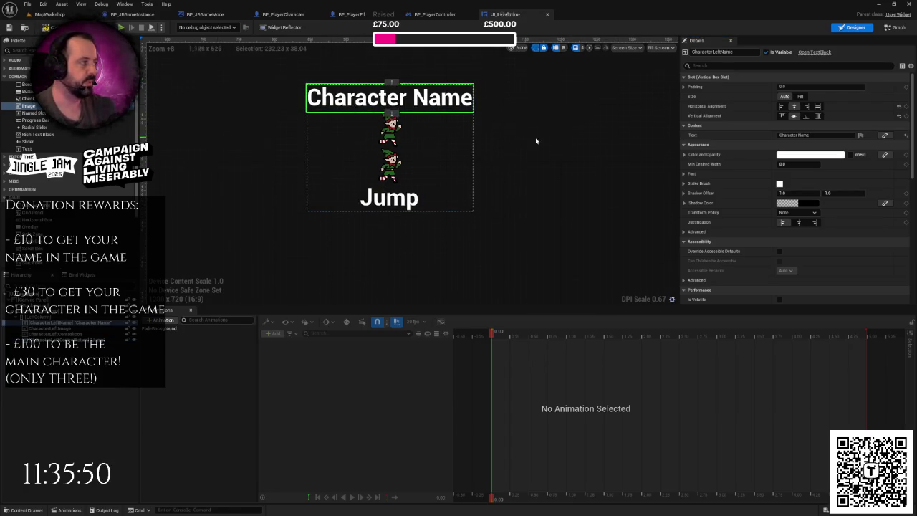
Set the top CharacterLeftName text to the person's full name, then recenter the designer view on the column.
type("Dr")
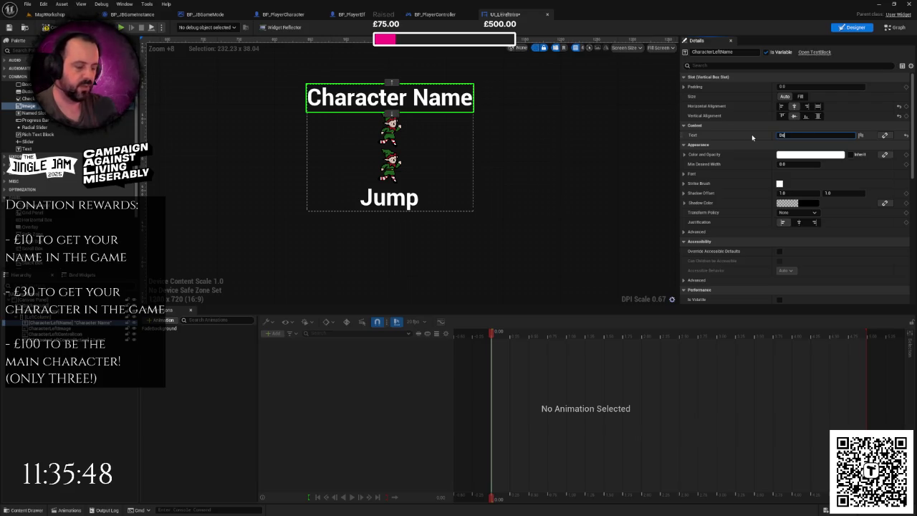
type("nnElfman")
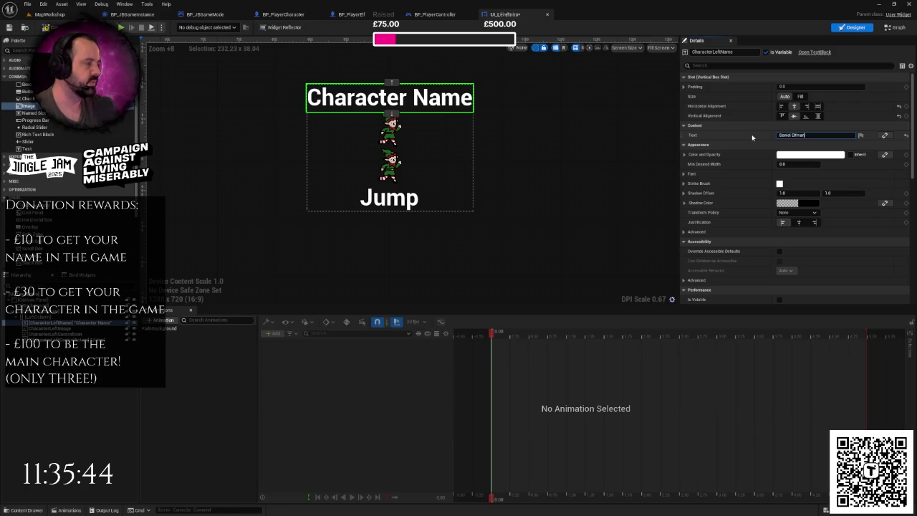
key("Return")
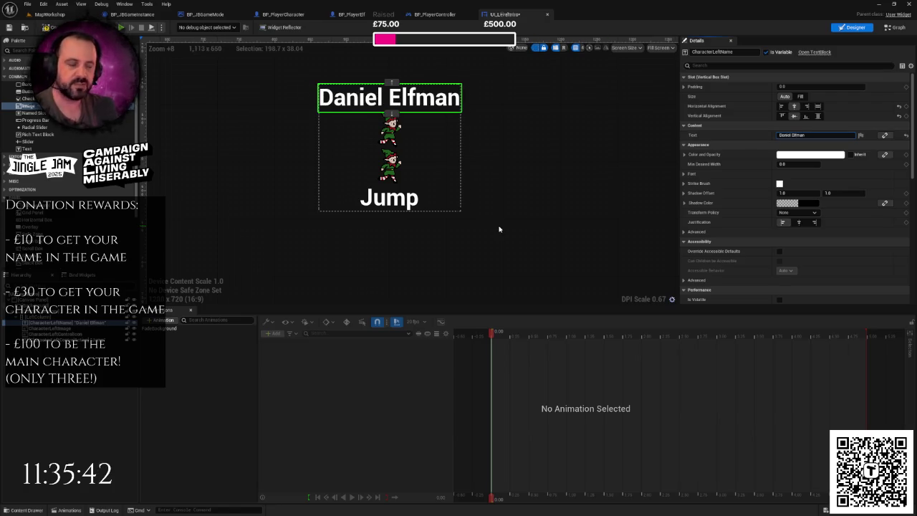
left_click(499, 229)
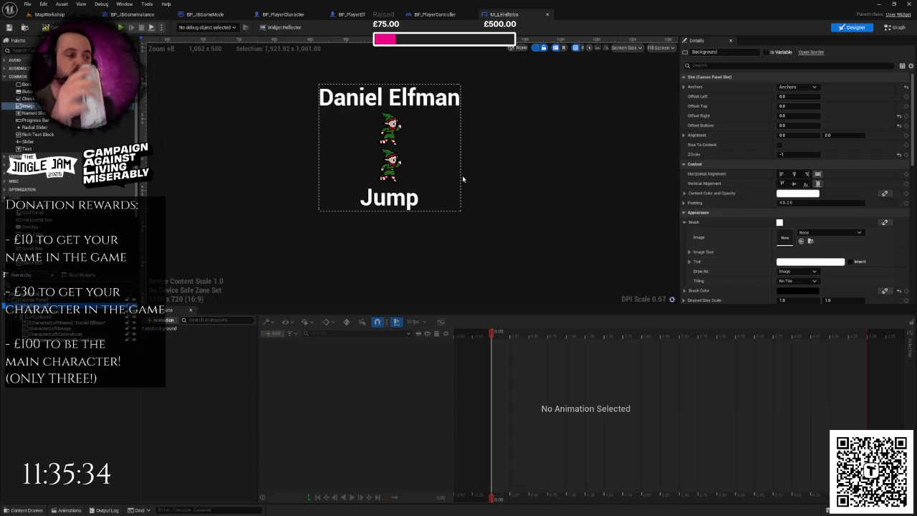
scroll(463, 179, "down", 2)
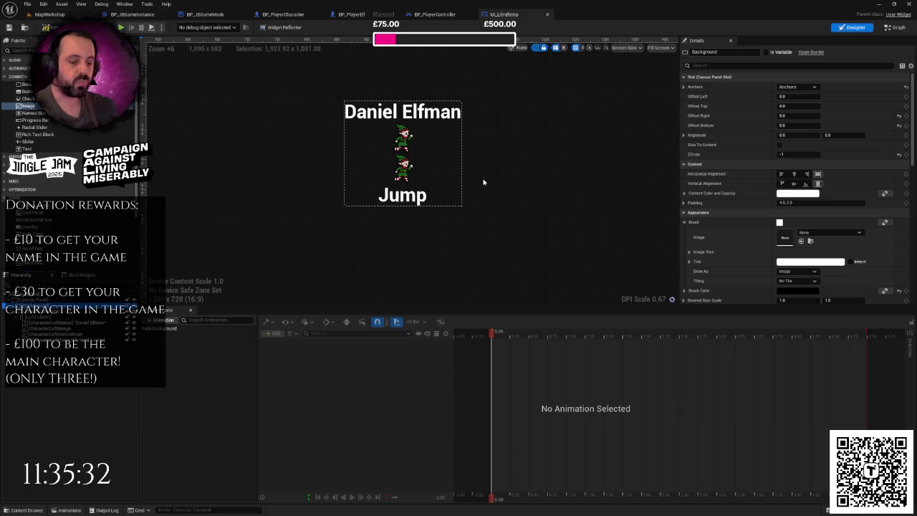
scroll(483, 182, "down", 1)
left_click_drag(492, 175, 481, 191)
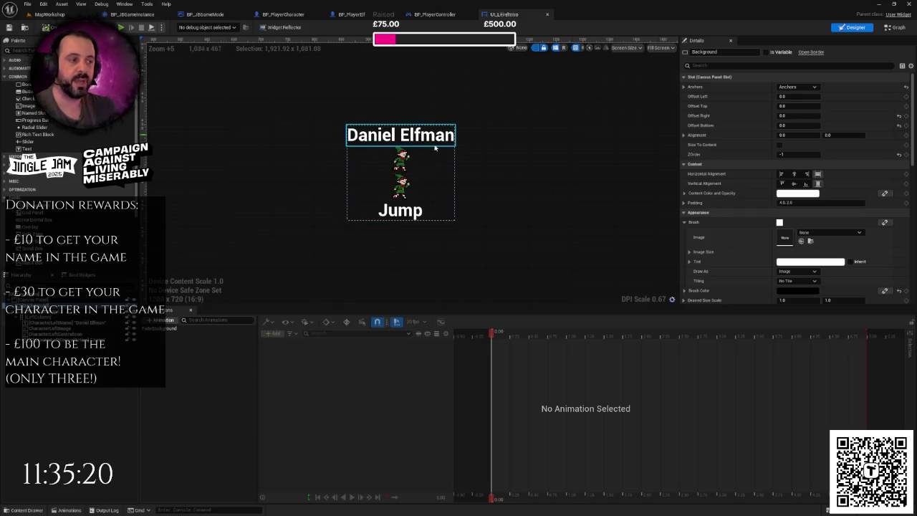
scroll(426, 179, "up", 3)
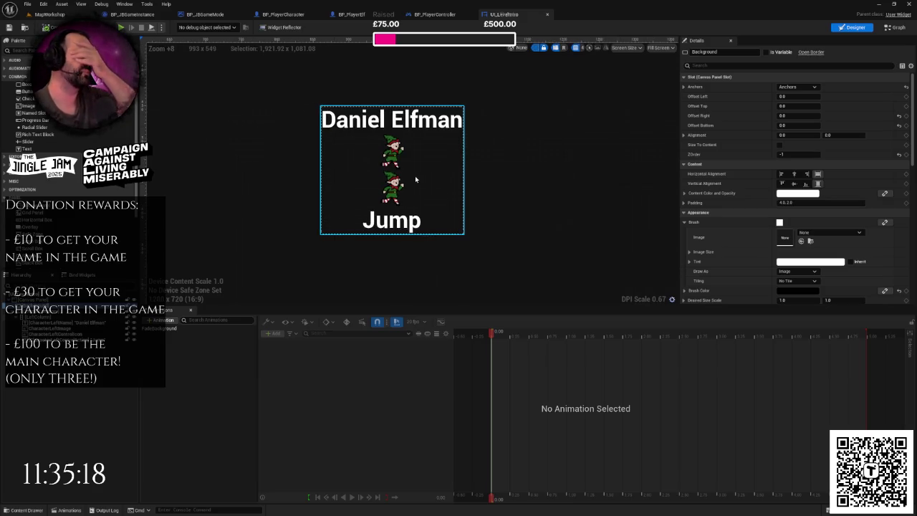
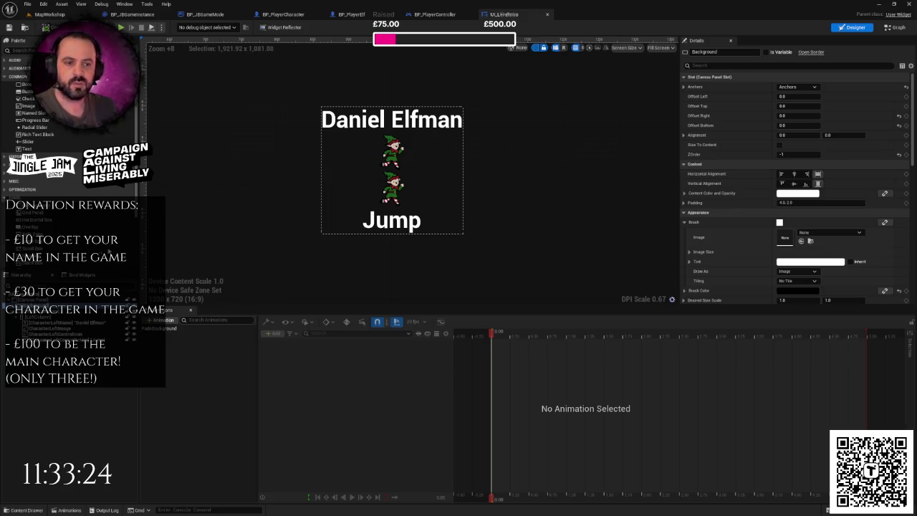
Create a new folder named Fonts at the top level of the project's Content folder.
left_click(49, 14)
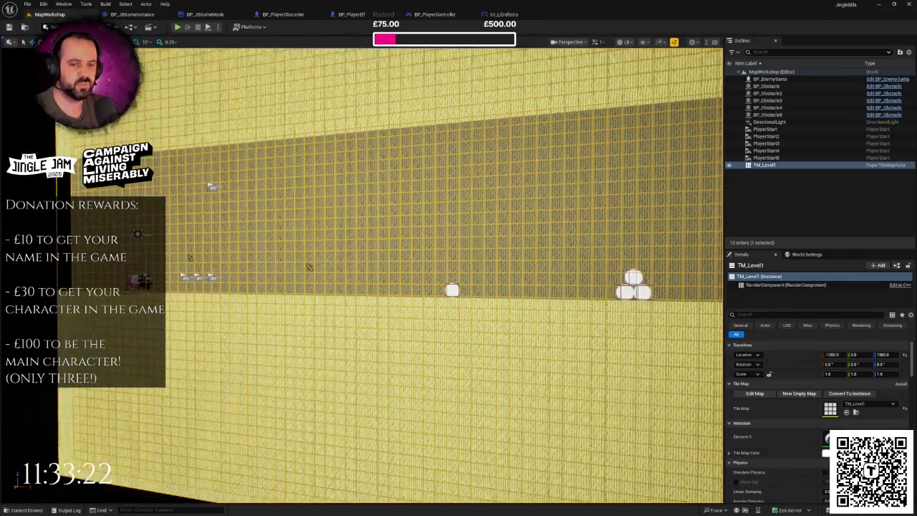
left_click(27, 510)
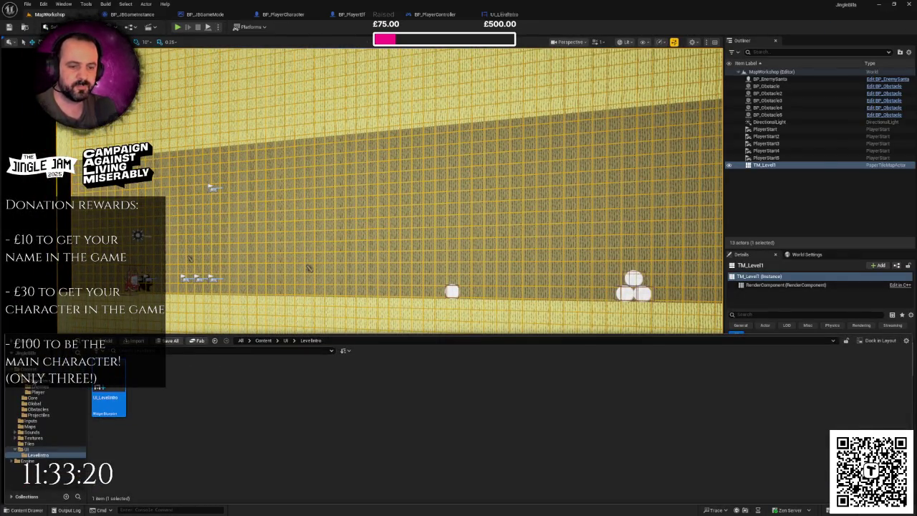
left_click(33, 368)
right_click(391, 394)
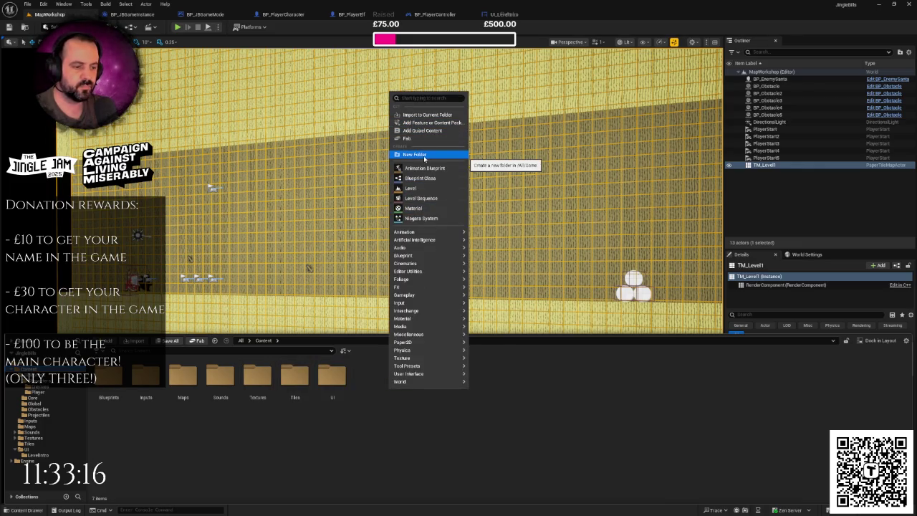
left_click(423, 158)
type("Fllonts")
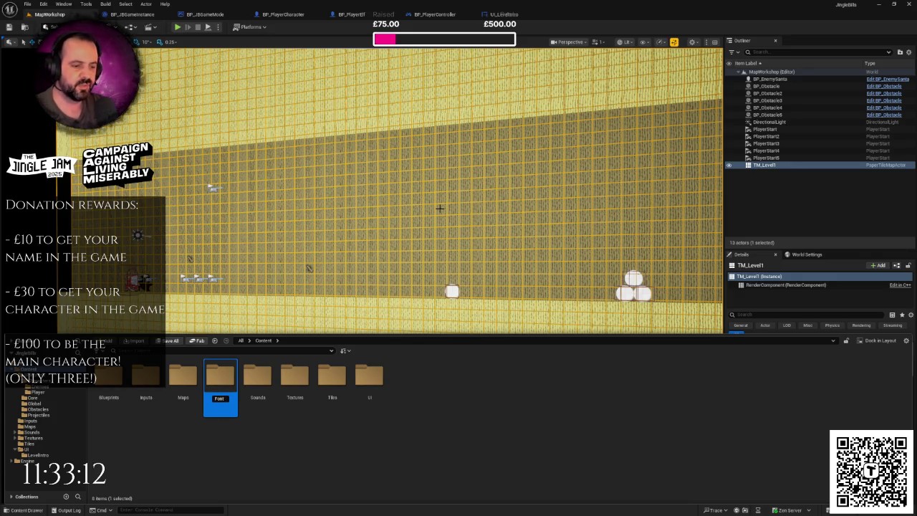
key("Return")
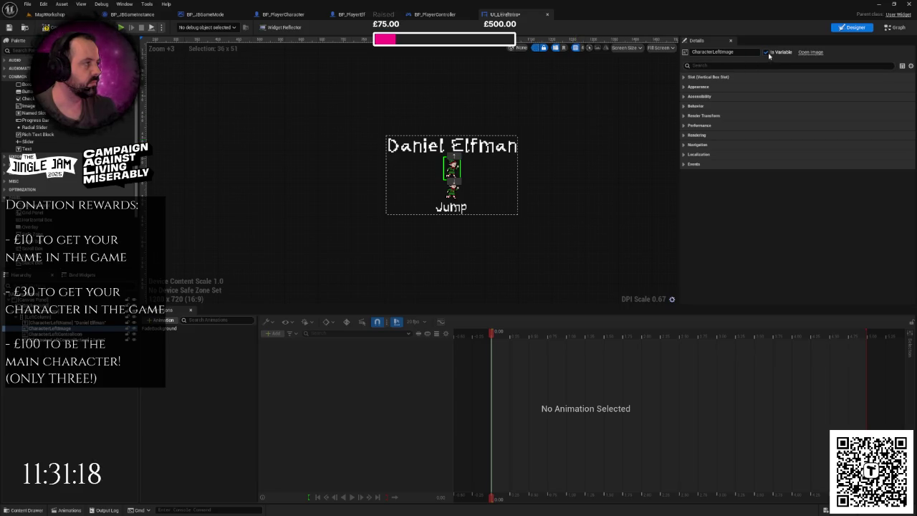
Expand the elf image's Render Transform settings to reveal its translation, scale and angle values.
left_click(686, 87)
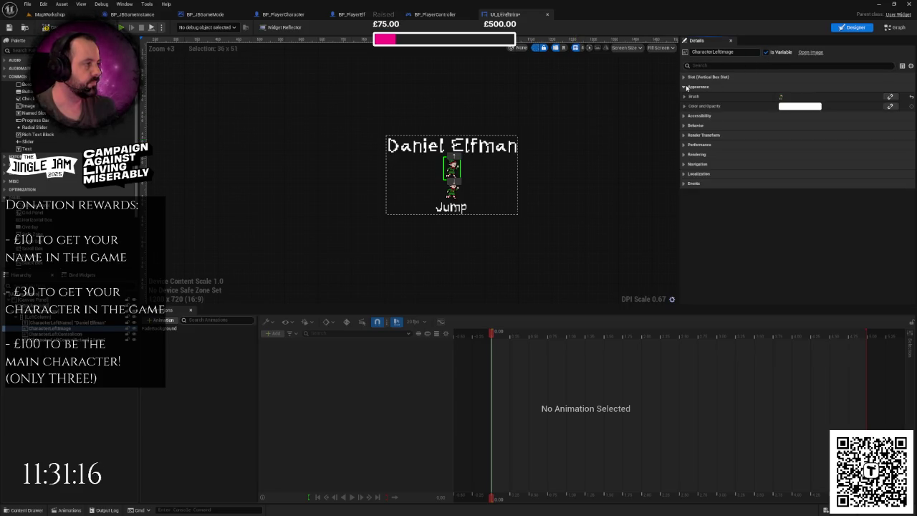
left_click(686, 87)
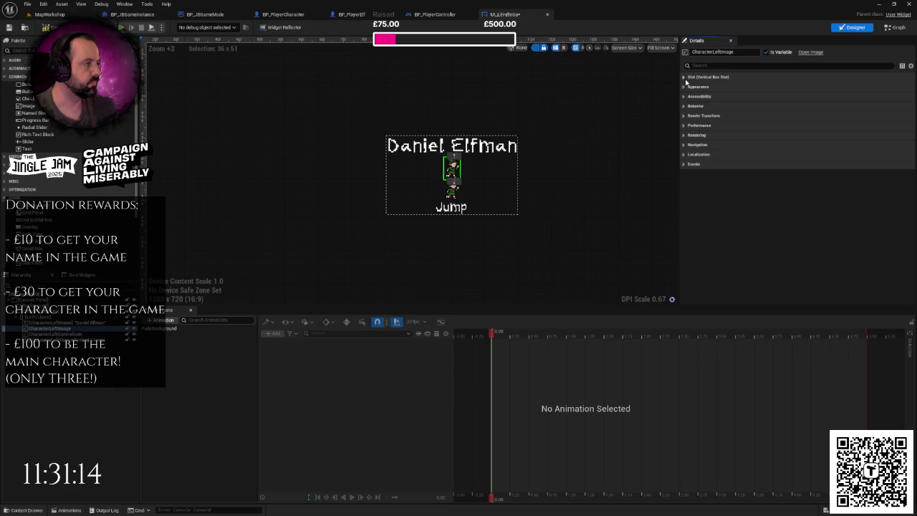
scroll(473, 167, "up", 2)
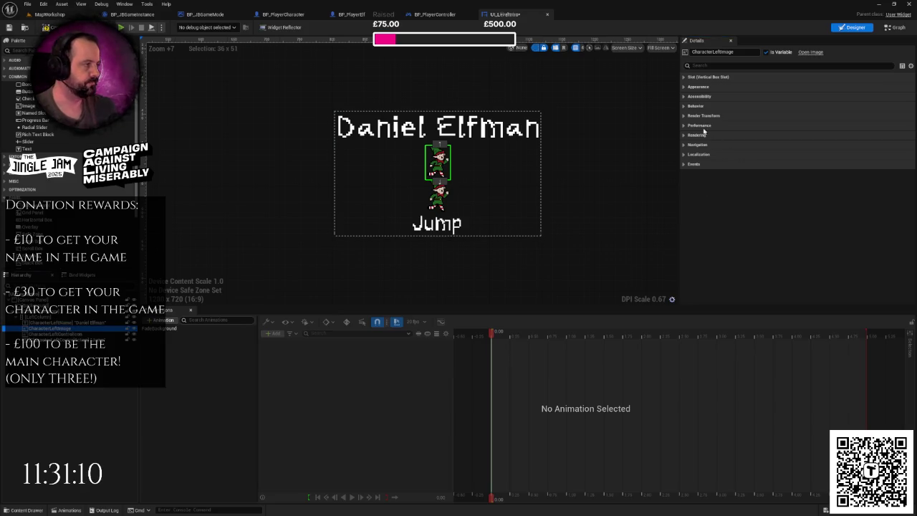
left_click(683, 88)
left_click(684, 87)
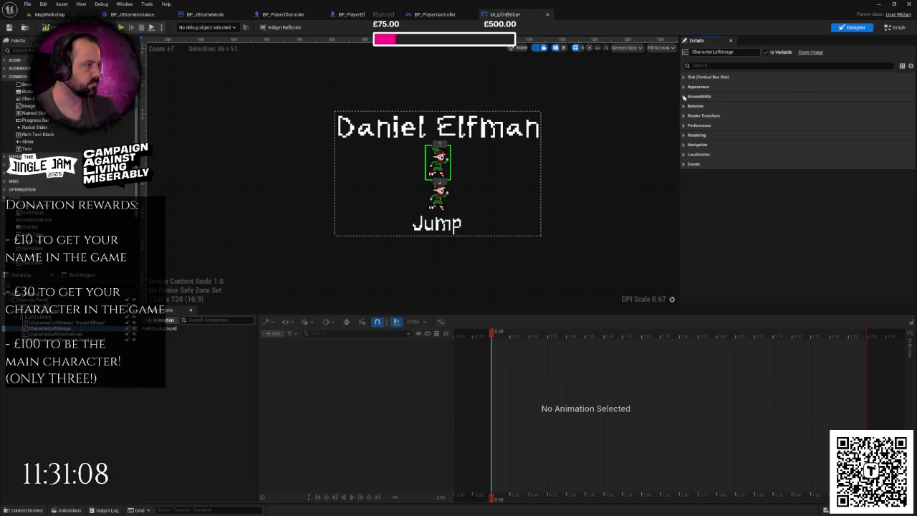
left_click(684, 77)
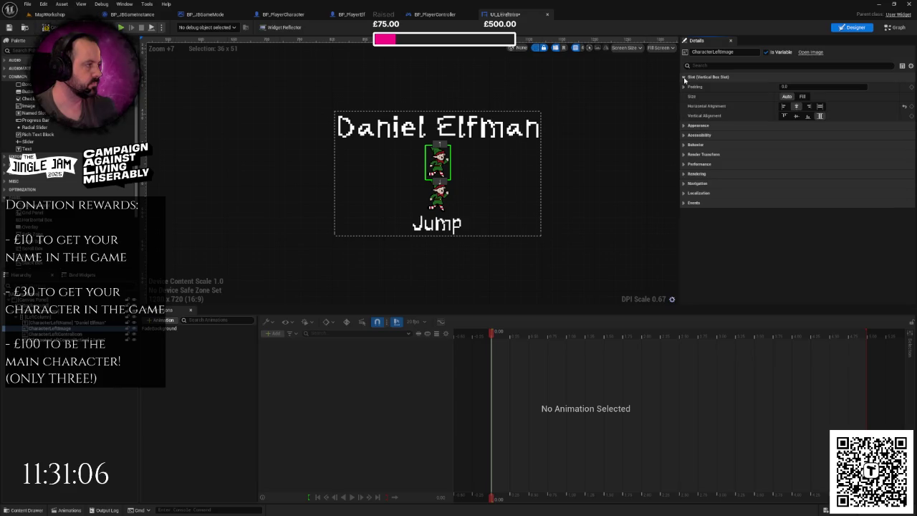
left_click(684, 77)
left_click(684, 116)
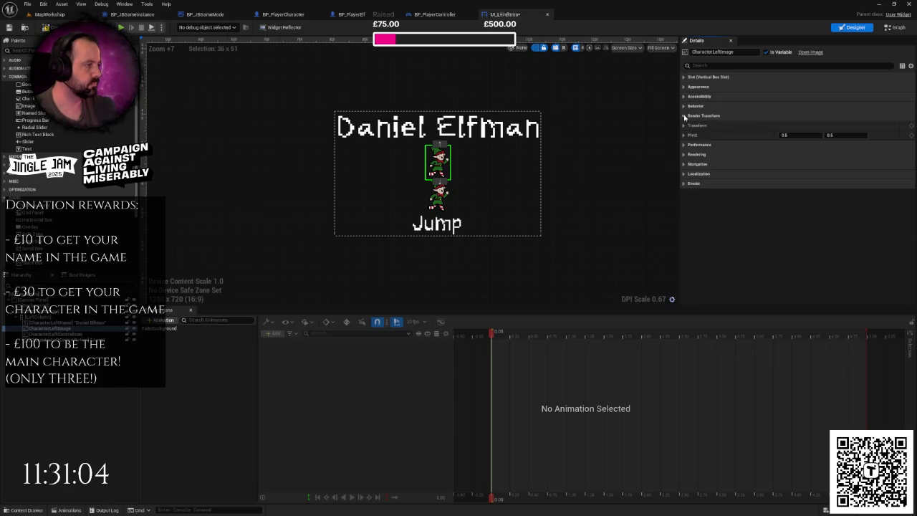
left_click(684, 115)
left_click(684, 115)
left_click(683, 125)
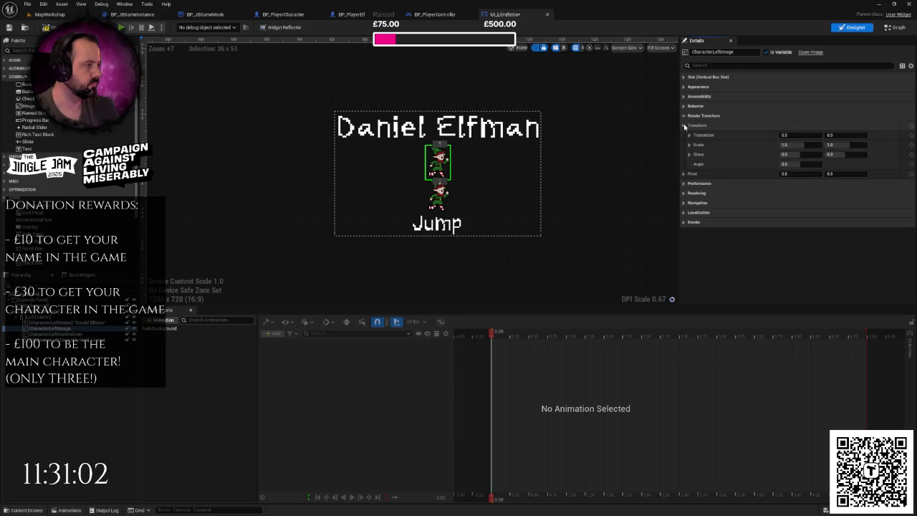
Set the elf image's render scale to 2.0 by 2.0 and recentre the widget view.
left_click(800, 144)
type("2")
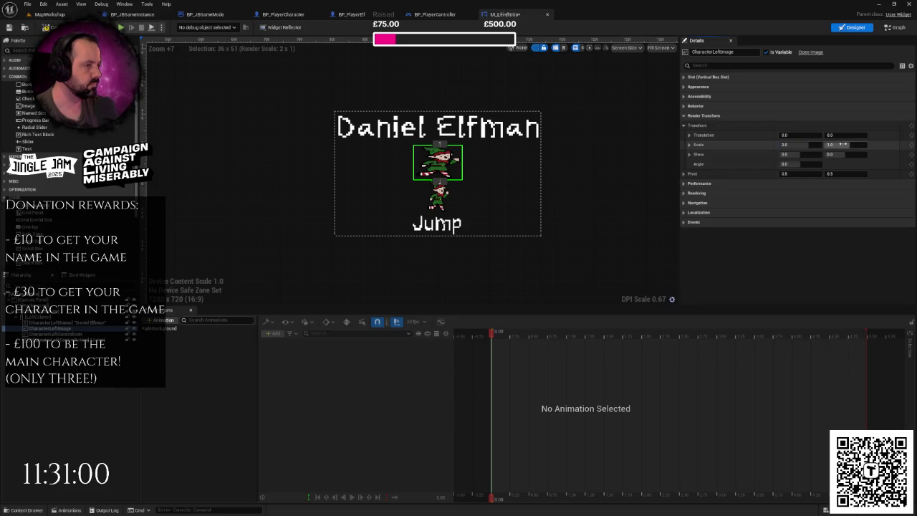
key("Tab")
type("2")
key("Return")
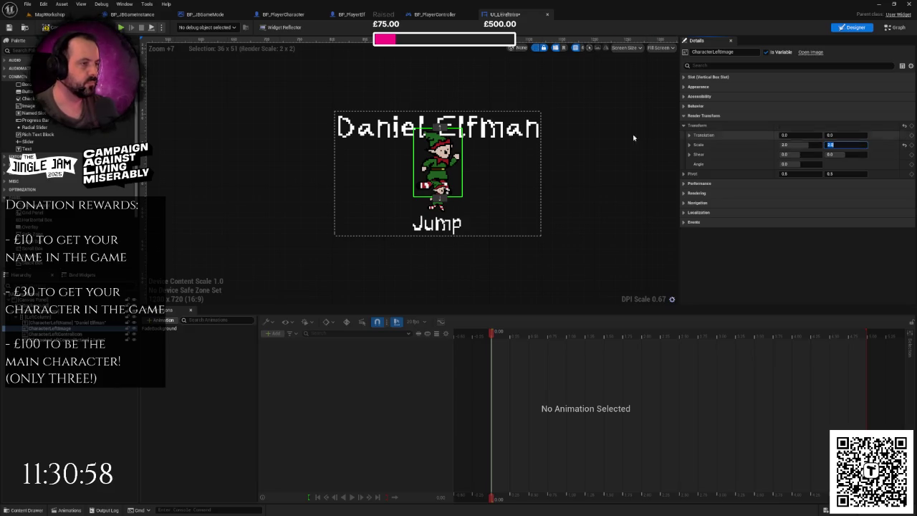
left_click(602, 136)
left_click_drag(601, 131, 621, 125)
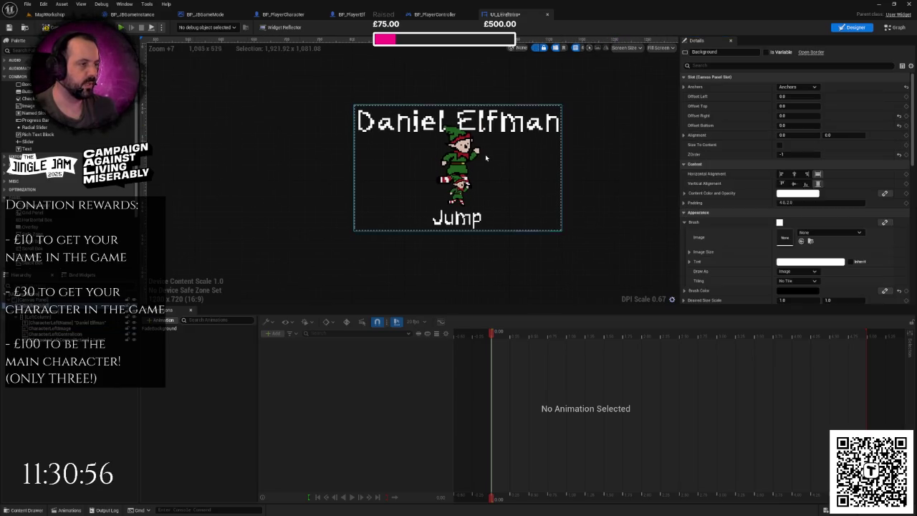
Inspect the widget by selecting the elf image, the name text and the control icon.
scroll(529, 163, "up", 3)
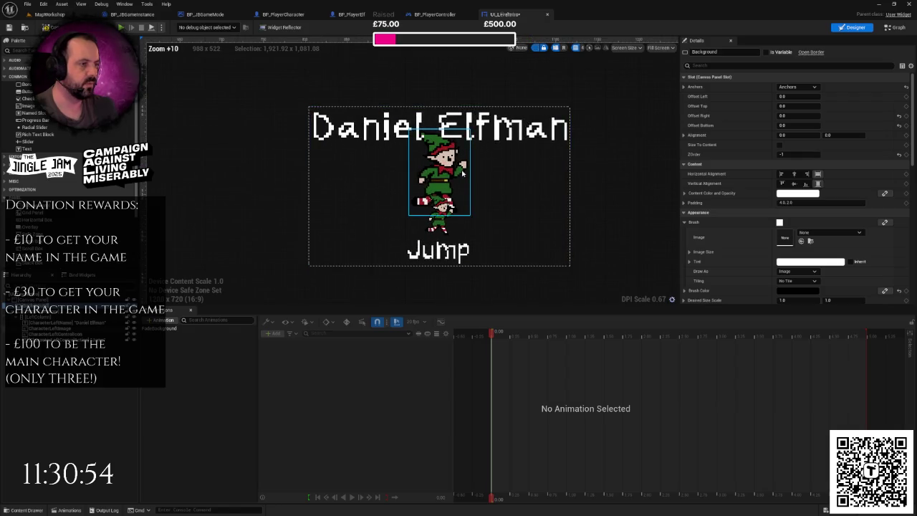
scroll(510, 172, "down", 13)
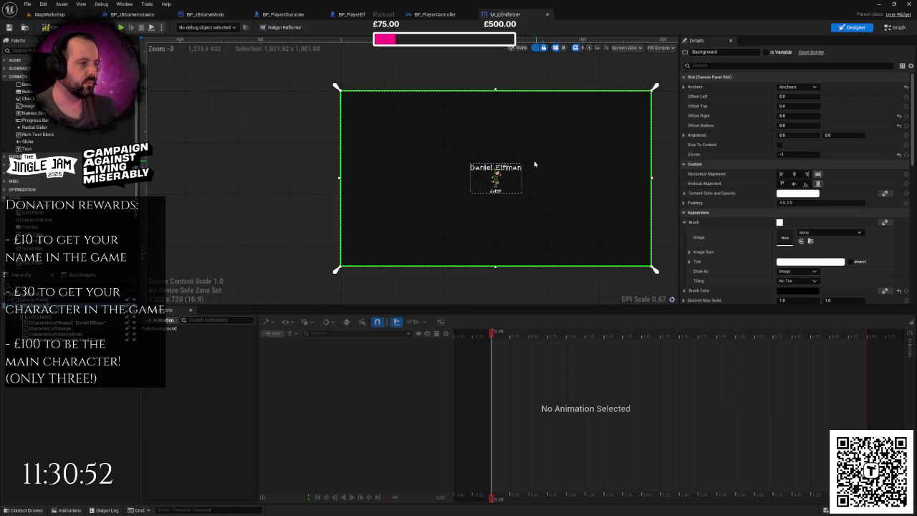
scroll(495, 170, "up", 8)
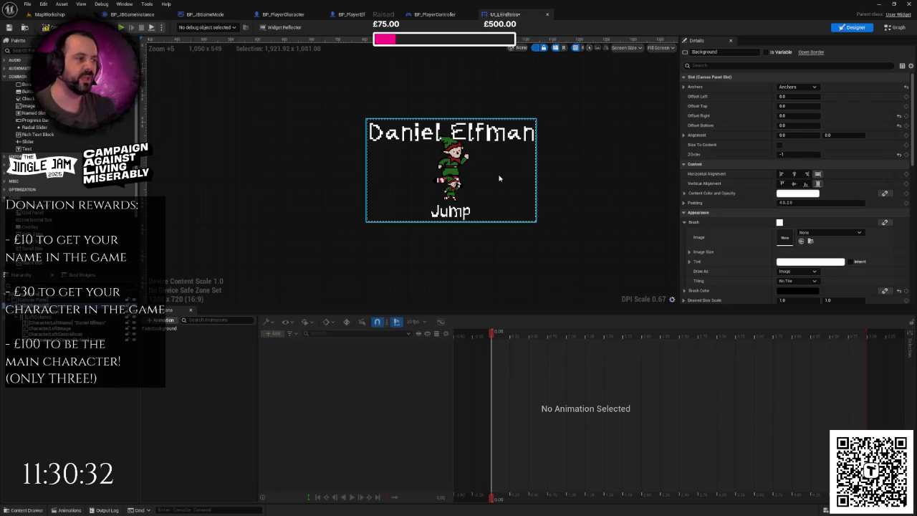
scroll(499, 178, "up", 3)
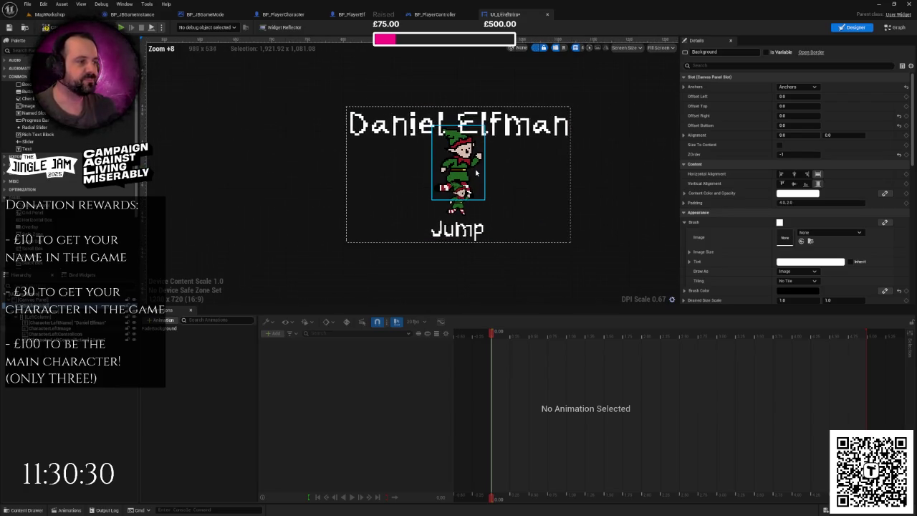
left_click(477, 173)
left_click(510, 140)
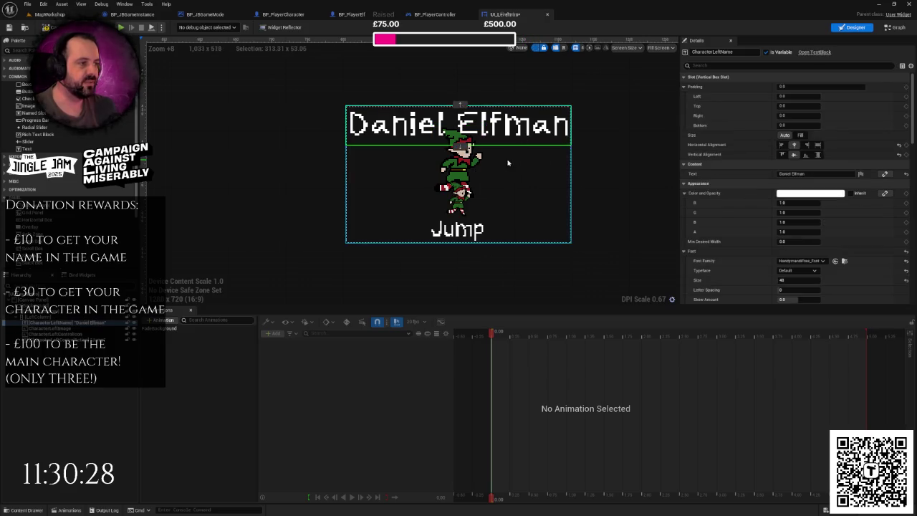
left_click(466, 192)
left_click(470, 169)
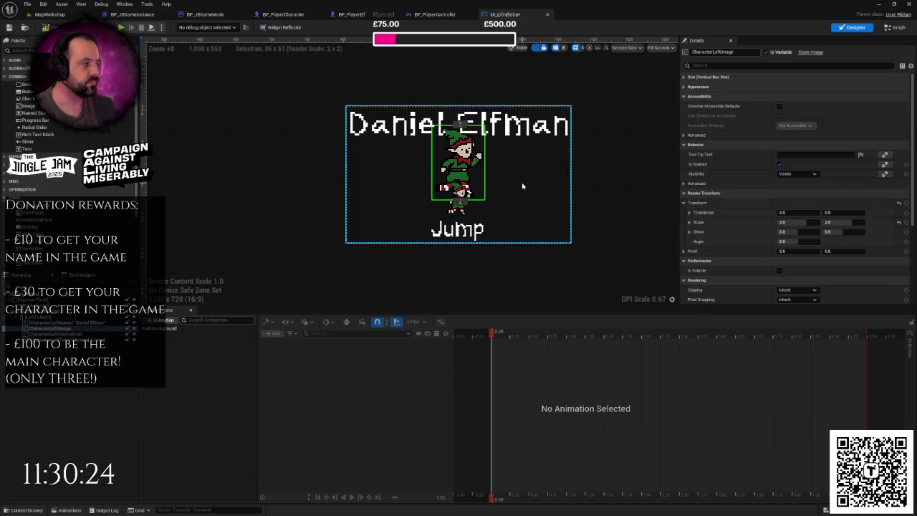
left_click(564, 188)
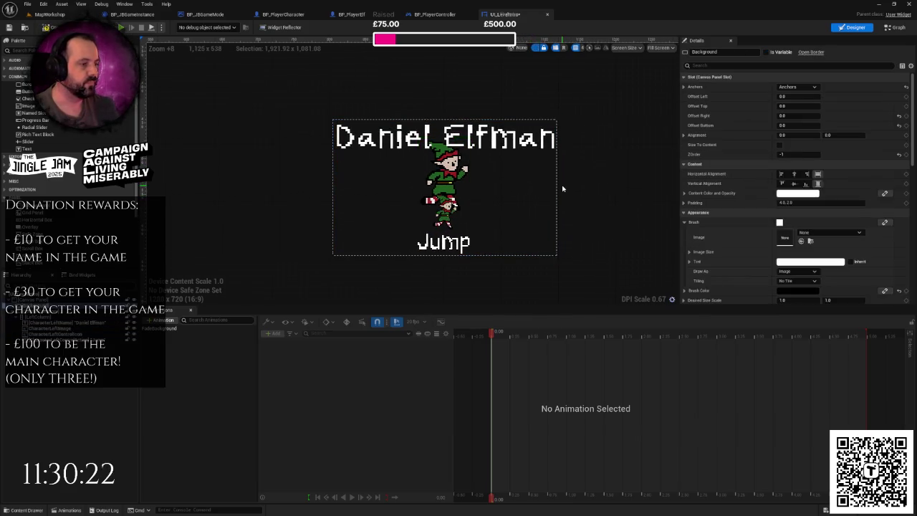
Zoom the designer out to Zoom +4 and pan so the whole widget fits with margin.
scroll(494, 143, "down", 5)
scroll(495, 143, "down", 2)
scroll(598, 181, "up", 5)
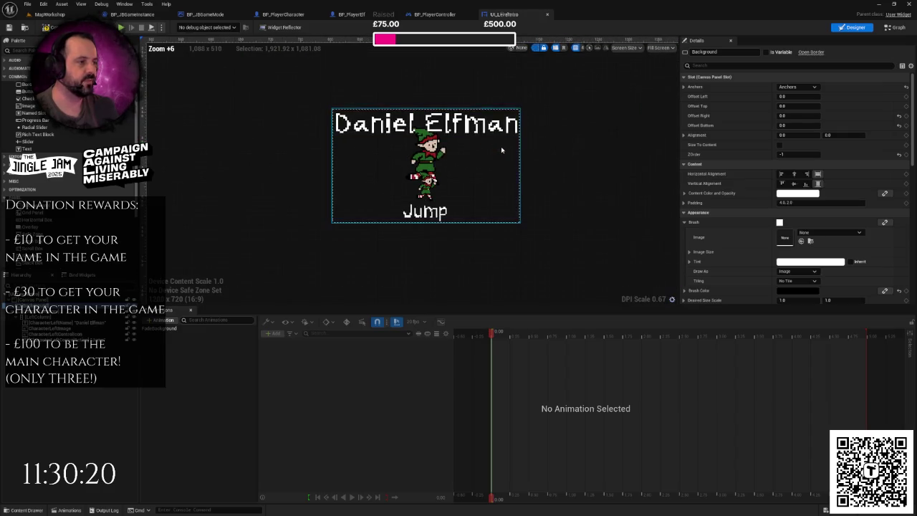
scroll(598, 182, "down", 10)
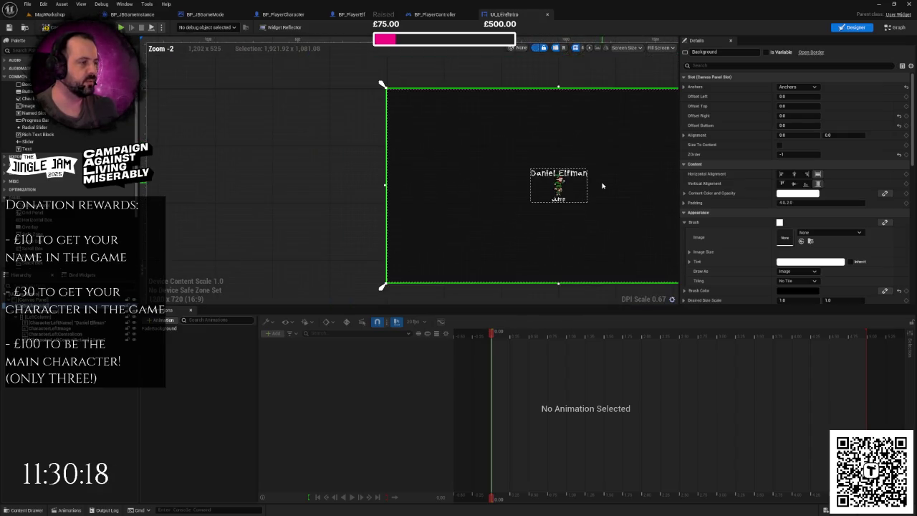
scroll(519, 180, "up", 2)
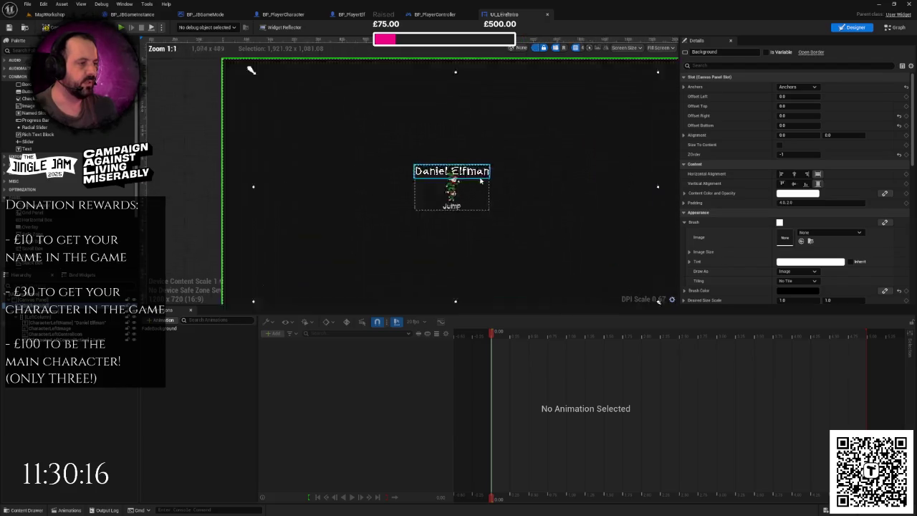
scroll(509, 179, "down", 3)
scroll(504, 177, "up", 9)
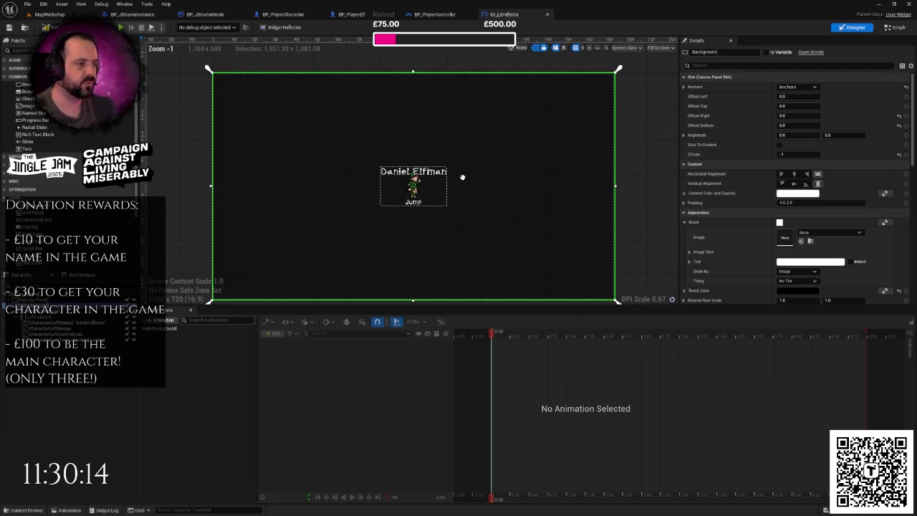
scroll(458, 172, "up", 6)
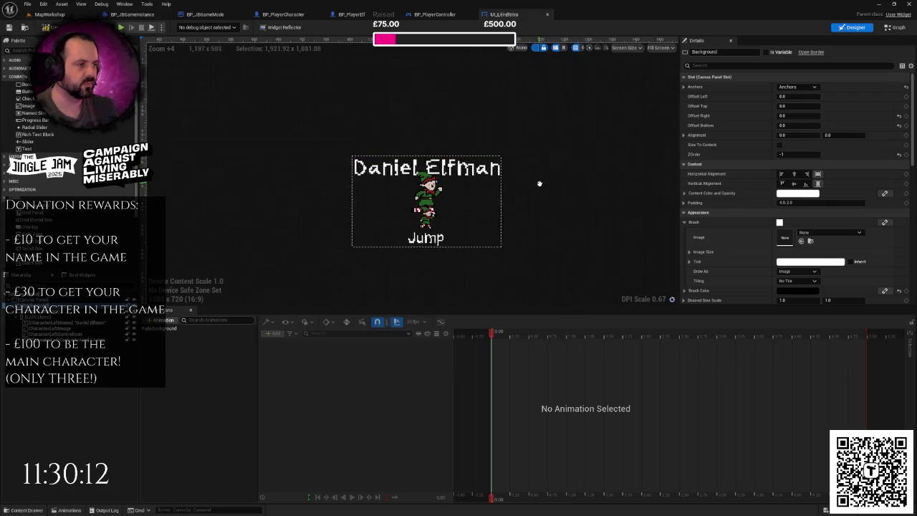
left_click_drag(571, 199, 585, 188)
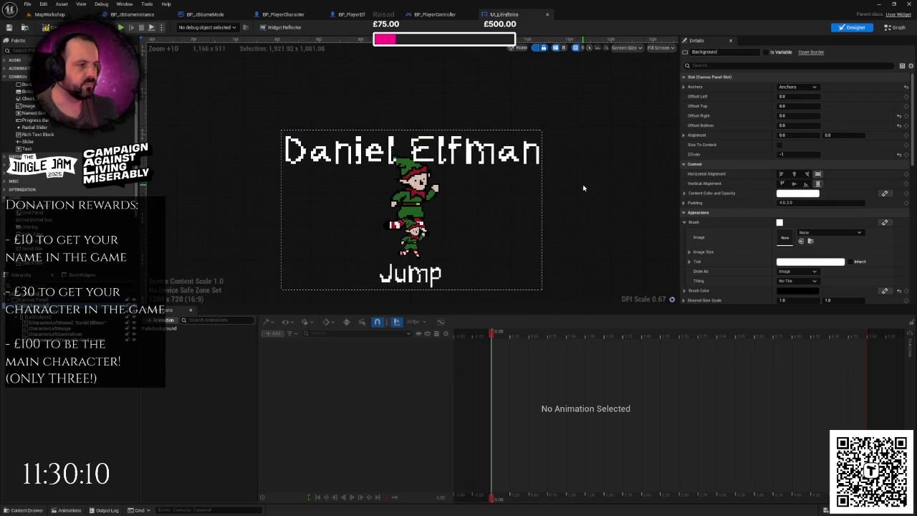
scroll(583, 188, "down", 6)
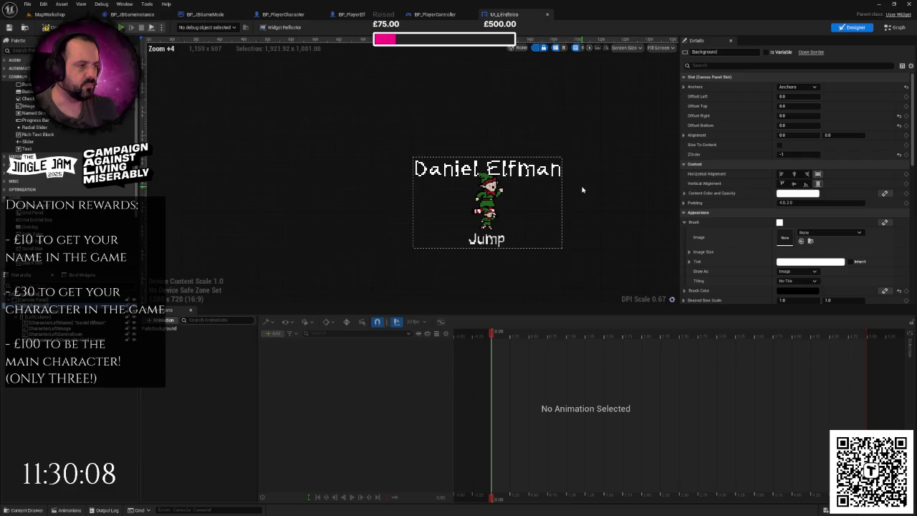
left_click_drag(580, 190, 551, 180)
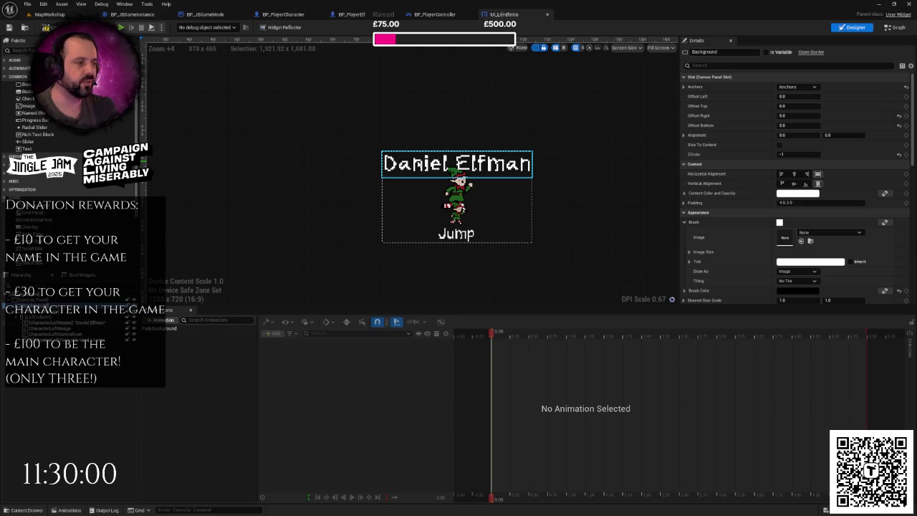
scroll(439, 174, "up", 6)
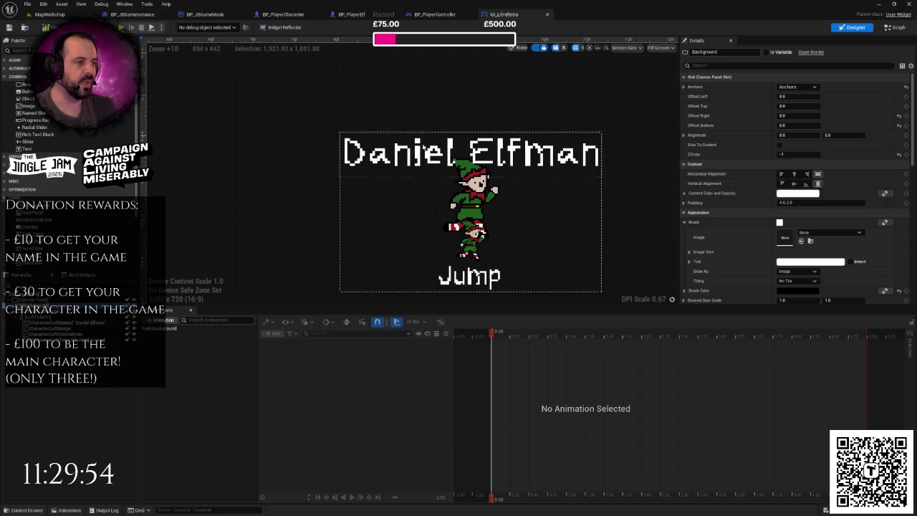
scroll(573, 164, "down", 4)
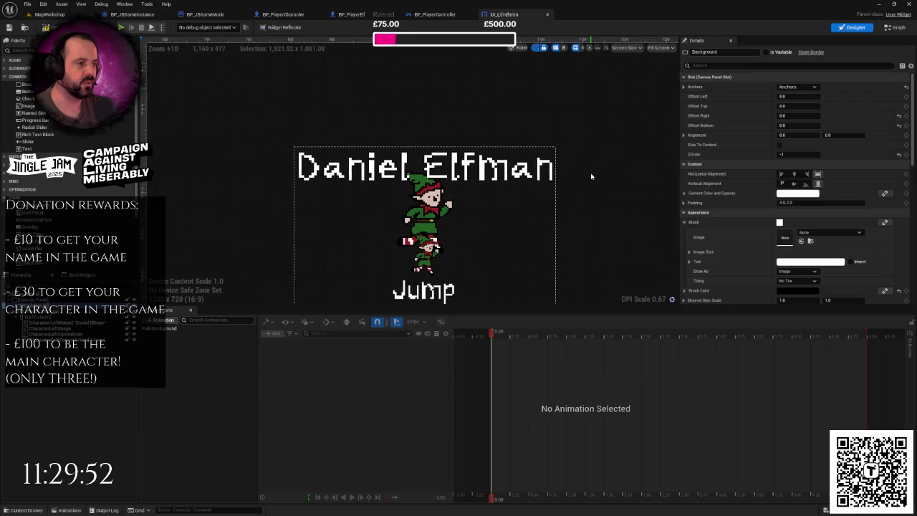
scroll(562, 169, "down", 1)
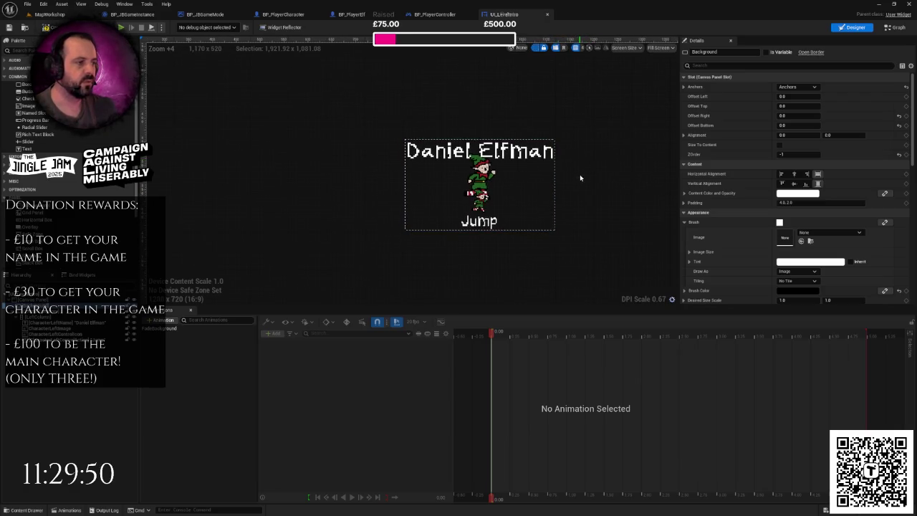
scroll(578, 179, "down", 1)
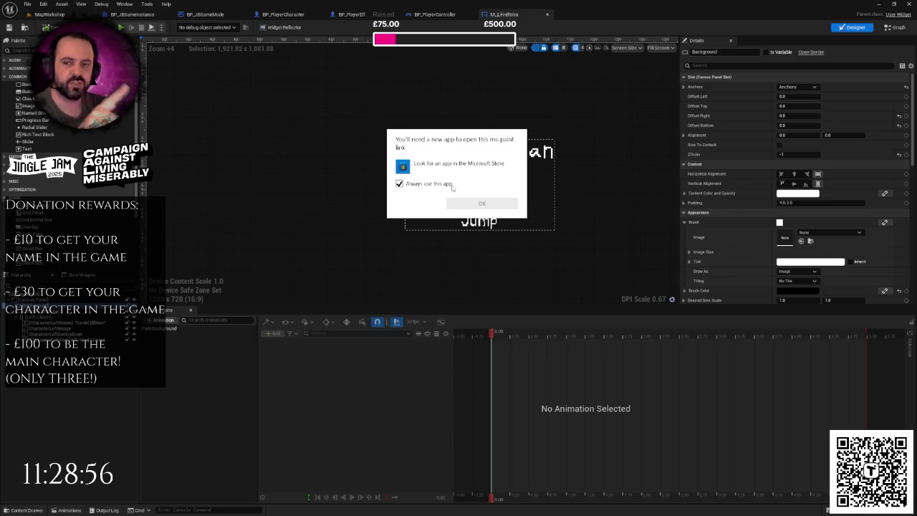
left_click(350, 125)
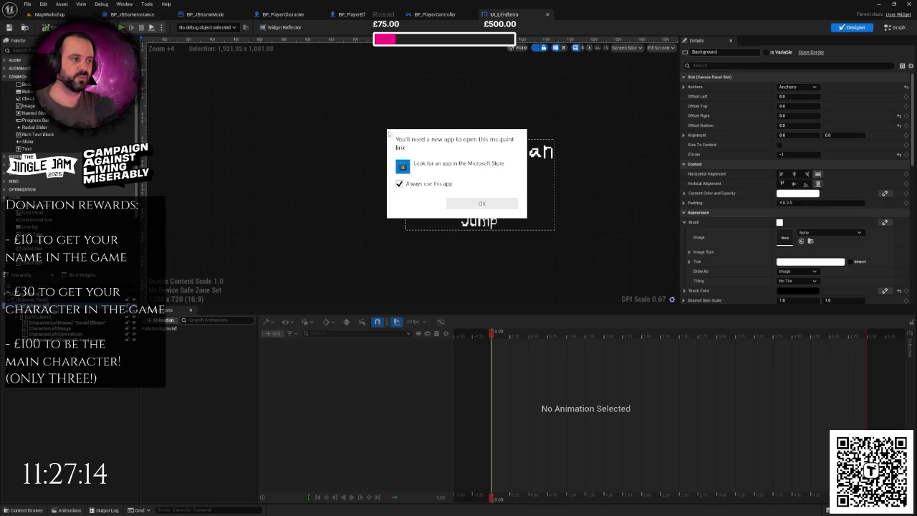
left_click(344, 122)
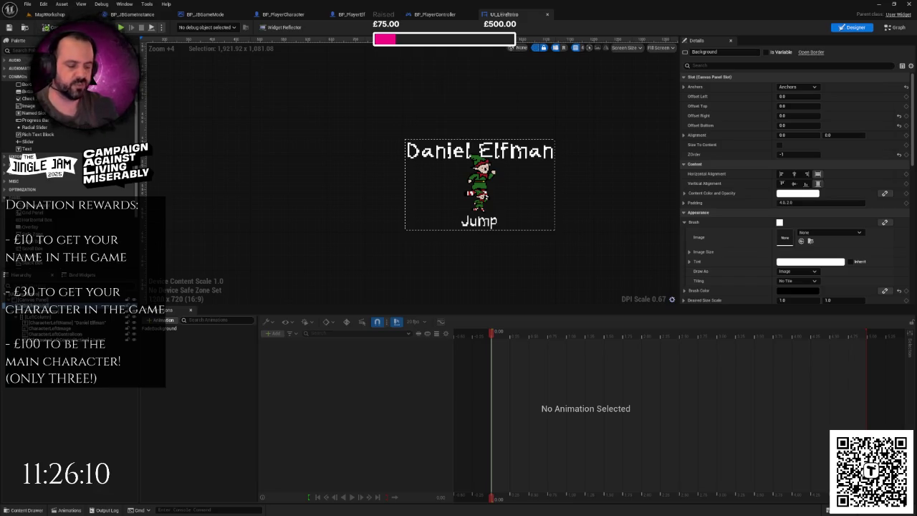
Launch Inkscape by searching 'inkscape' from the Windows Start menu.
key("super")
type("inkscape")
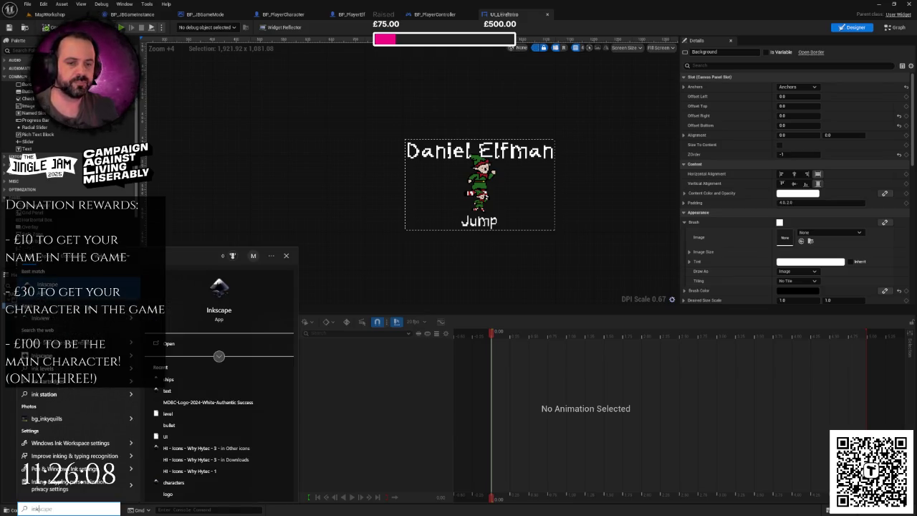
key("Return")
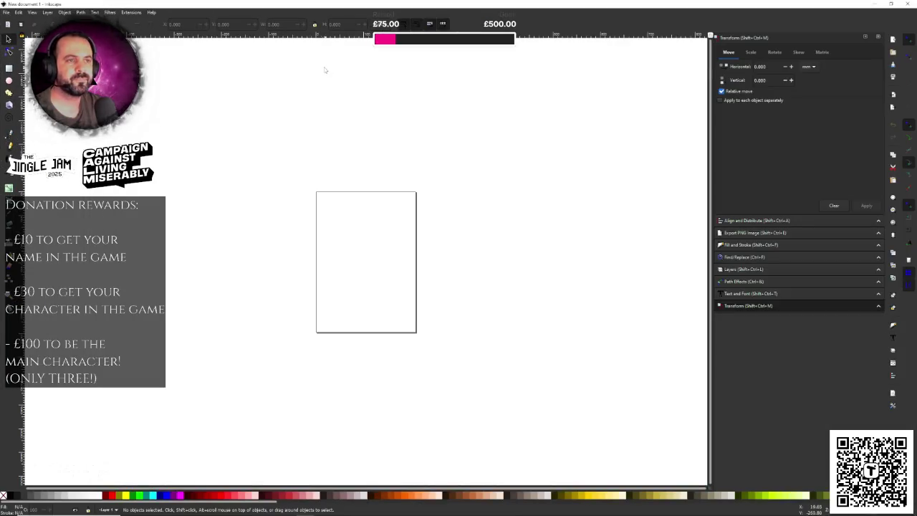
Zoom in on the blank page so it nearly fills the canvas.
key("z")
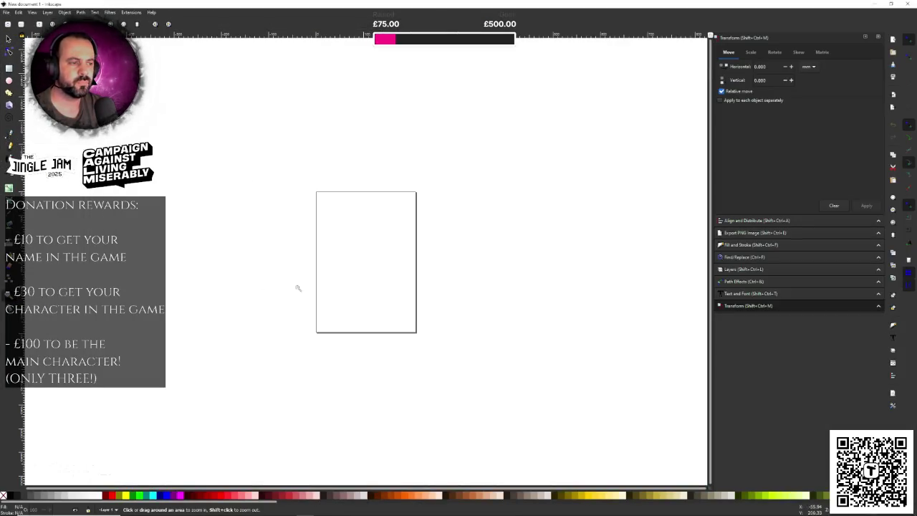
left_click(354, 270)
left_click(354, 270)
left_click(354, 270)
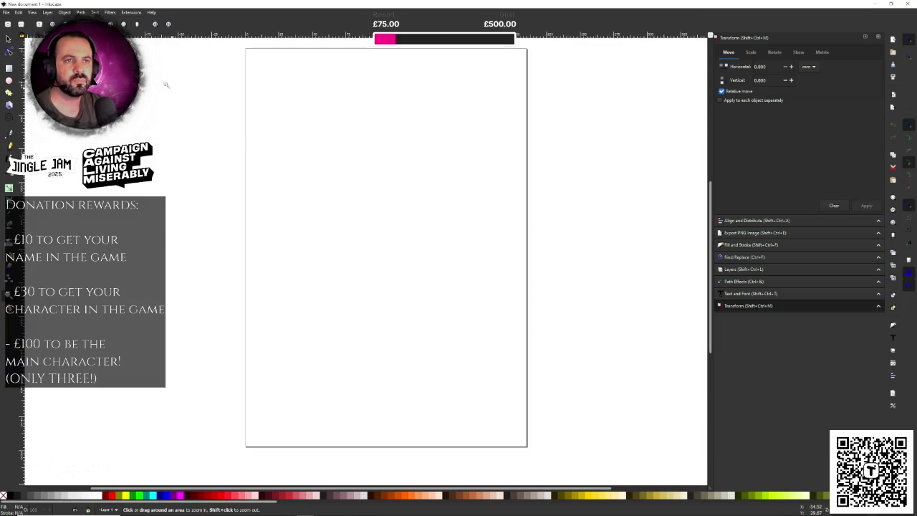
left_click(32, 12)
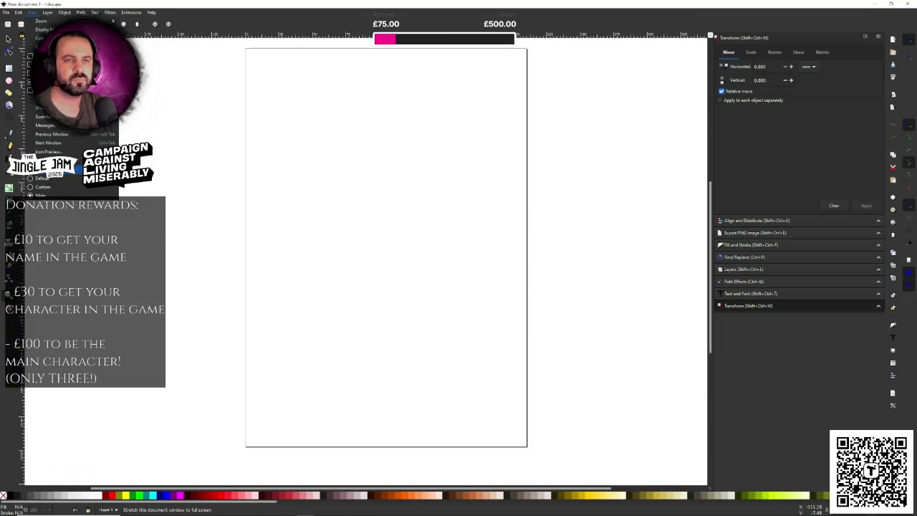
key("Escape")
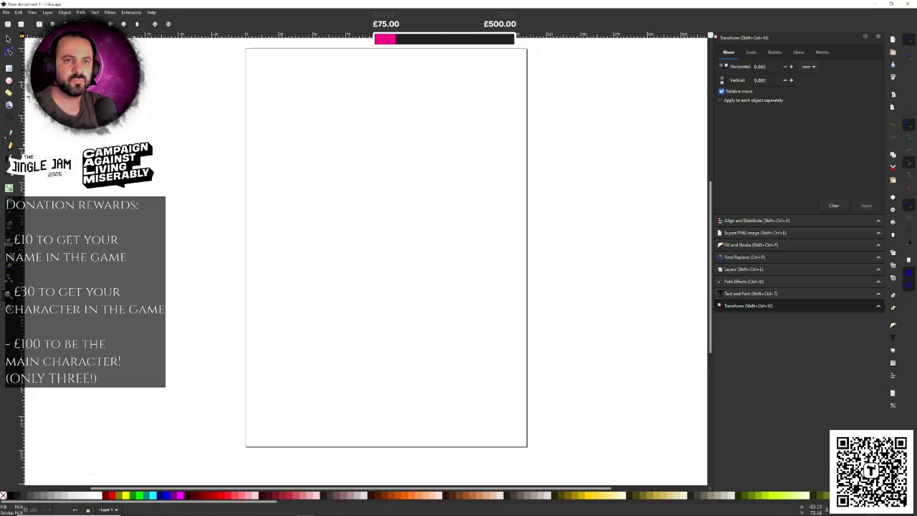
Open the Inkscape Preferences window and close it again.
left_click(18, 12)
left_click(33, 239)
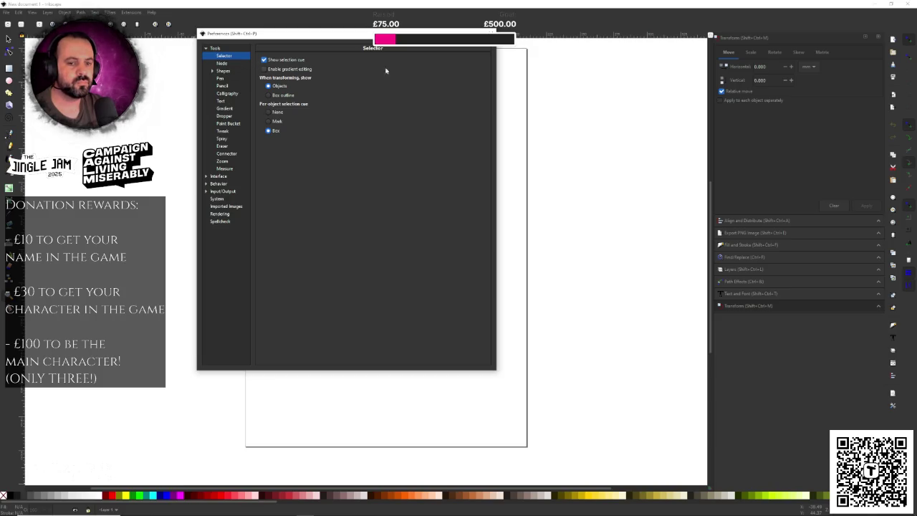
left_click(491, 33)
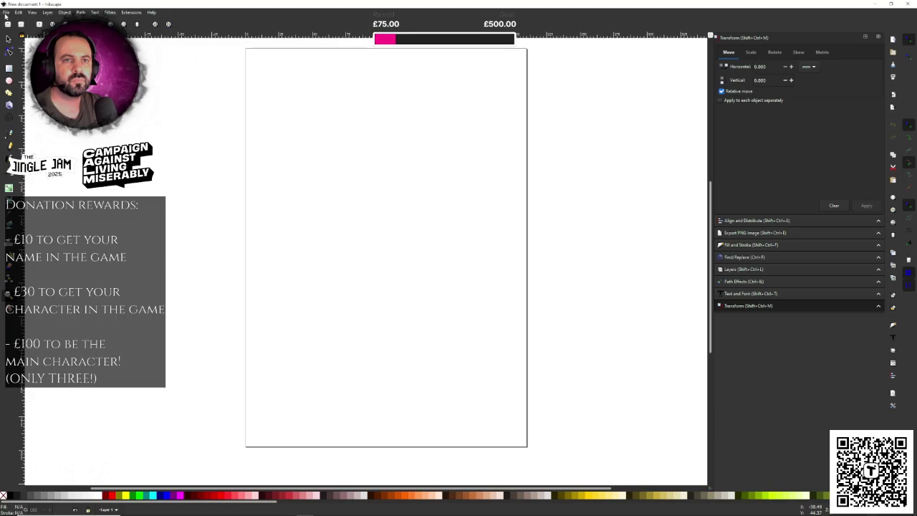
Set display and page-size units to px, giving a 793.70079 × 1122.51969 px page.
left_click(6, 12)
left_click(43, 129)
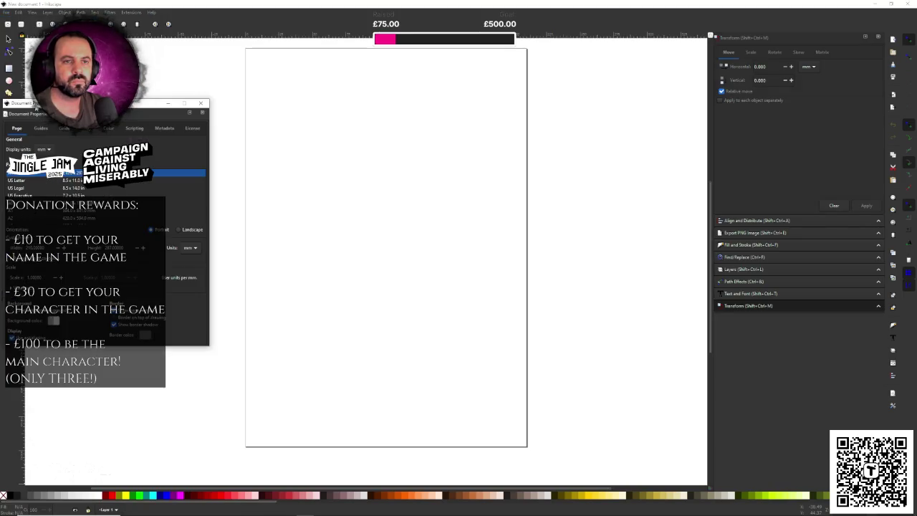
left_click(228, 147)
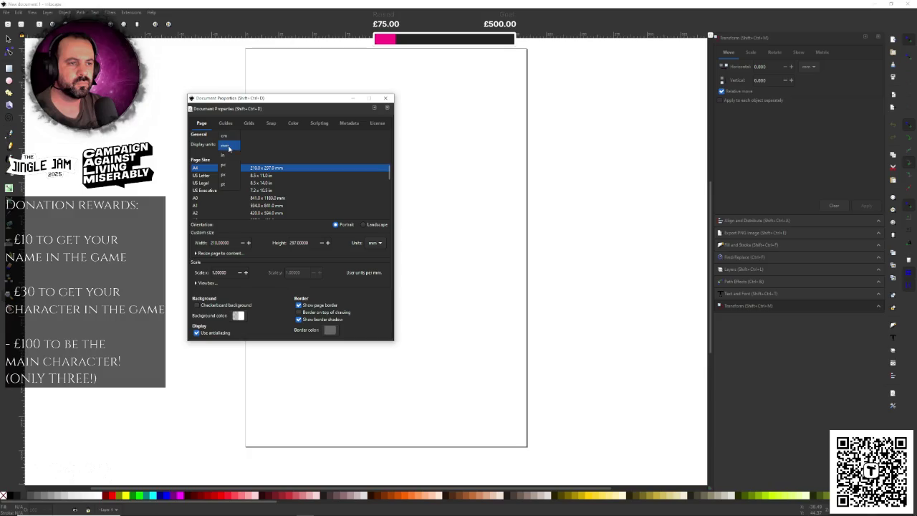
left_click(223, 175)
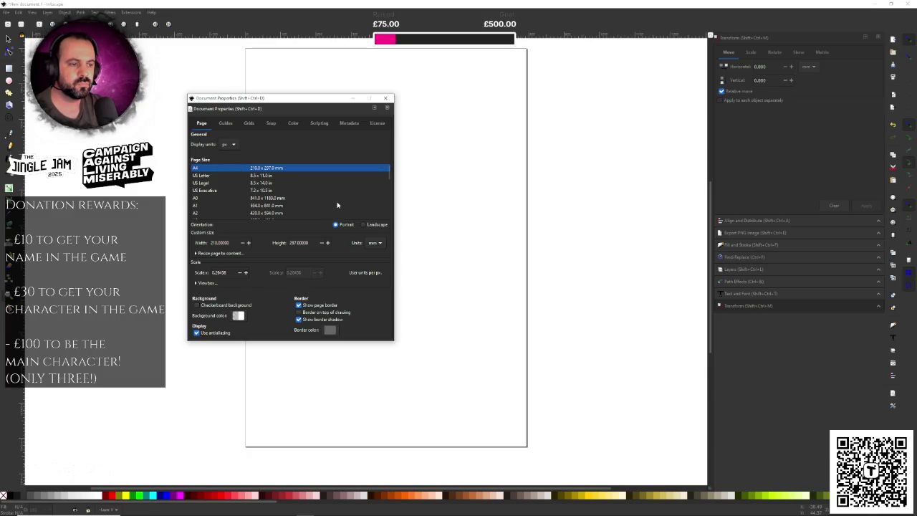
left_click(373, 242)
left_click(371, 266)
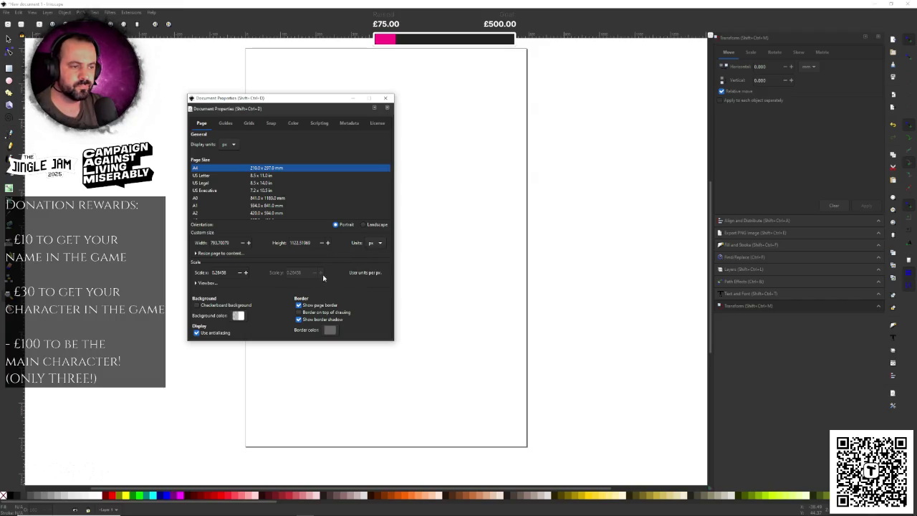
left_click(225, 123)
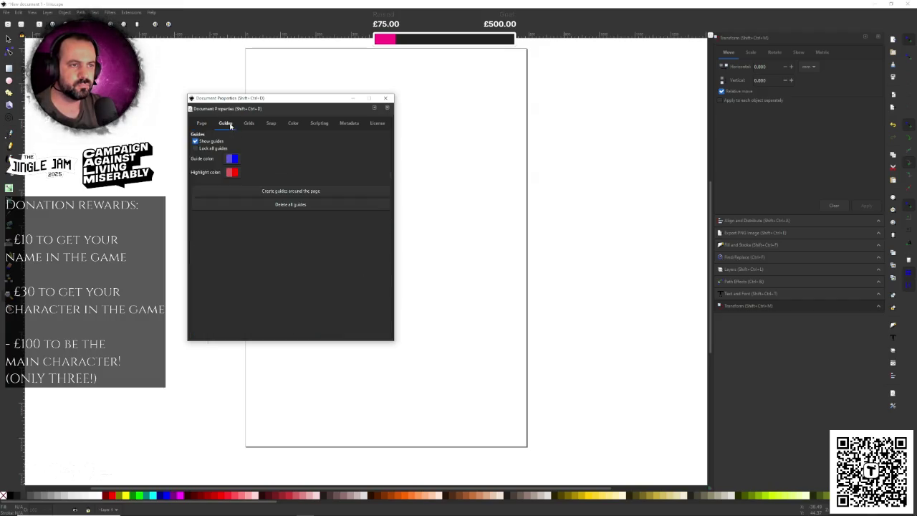
left_click(249, 123)
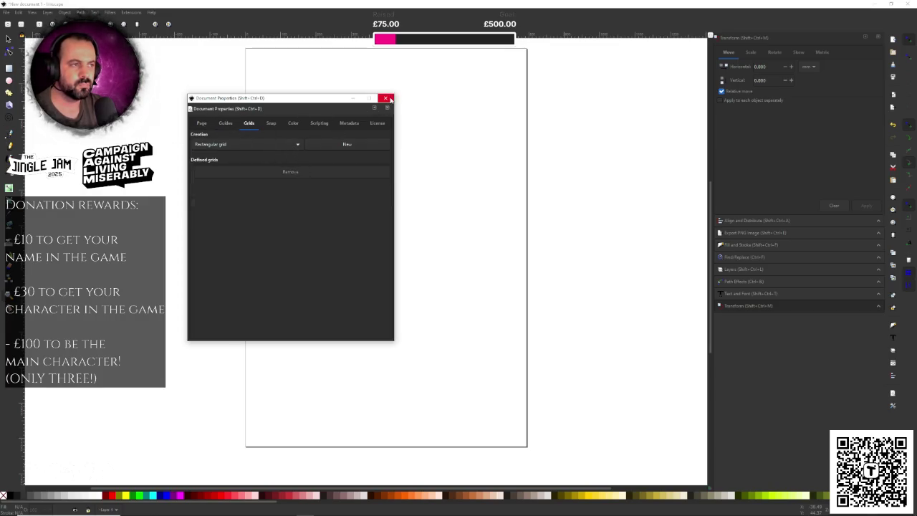
left_click(385, 97)
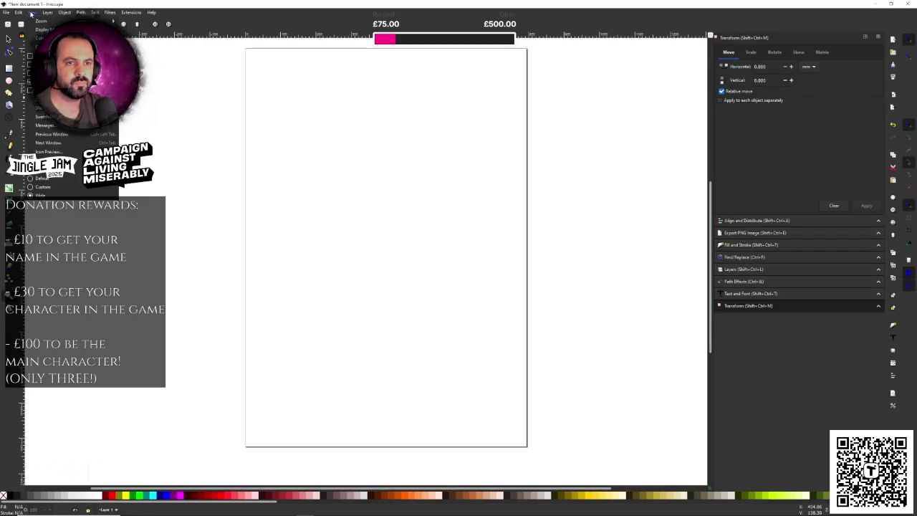
Show the canvas grid and add a layer named BG below the current layer.
key("numbersign")
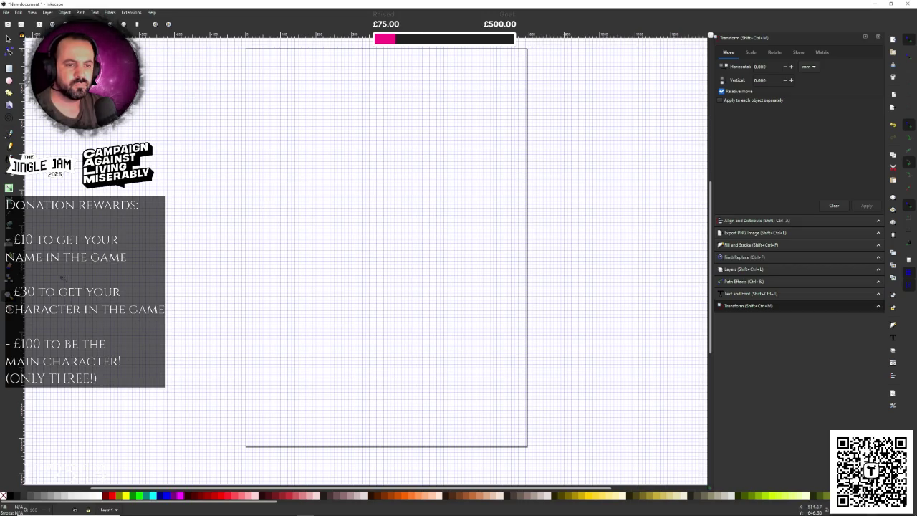
left_click(9, 68)
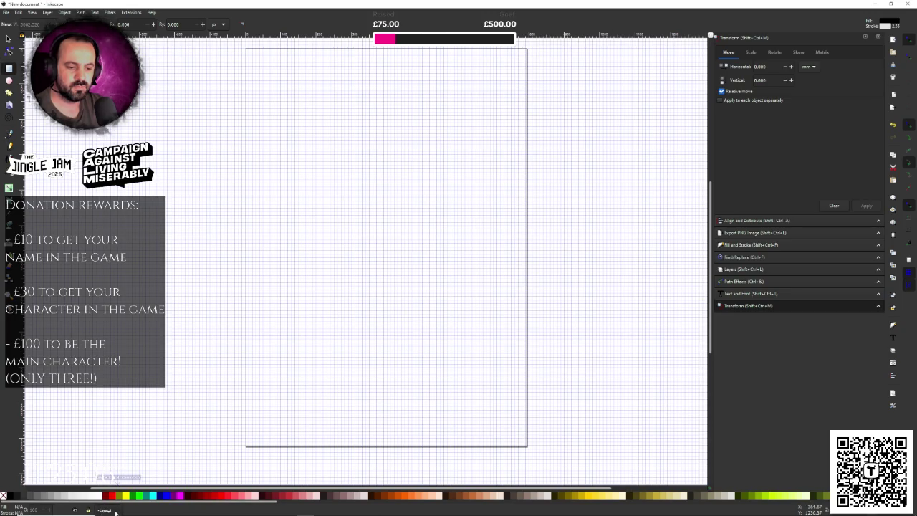
left_click(47, 12)
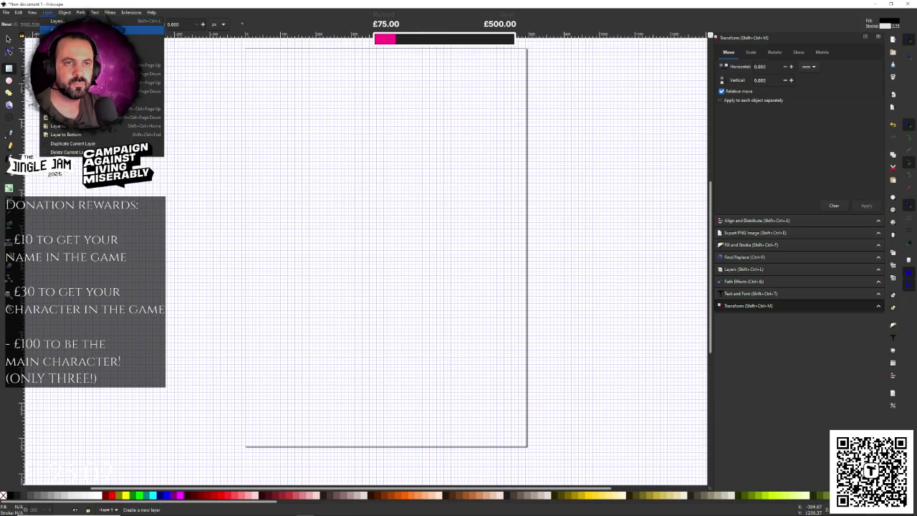
left_click(65, 22)
type("BG")
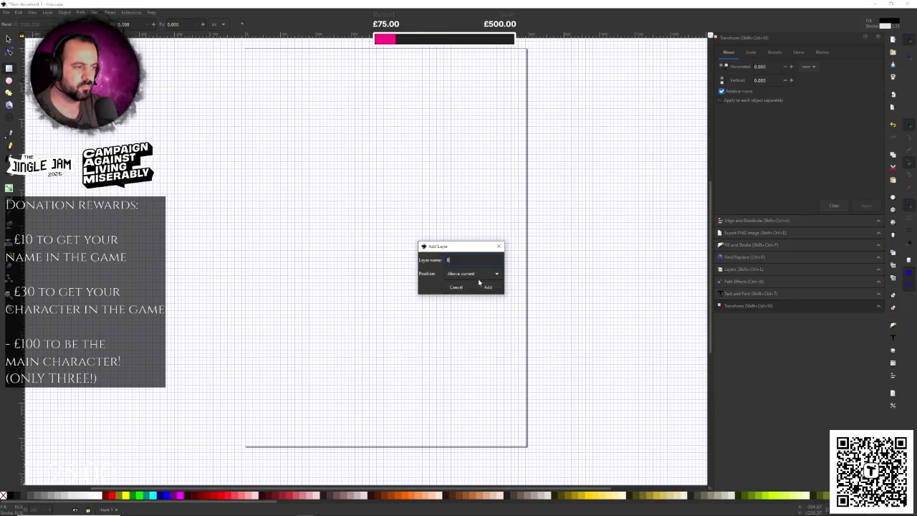
left_click(472, 273)
left_click(478, 282)
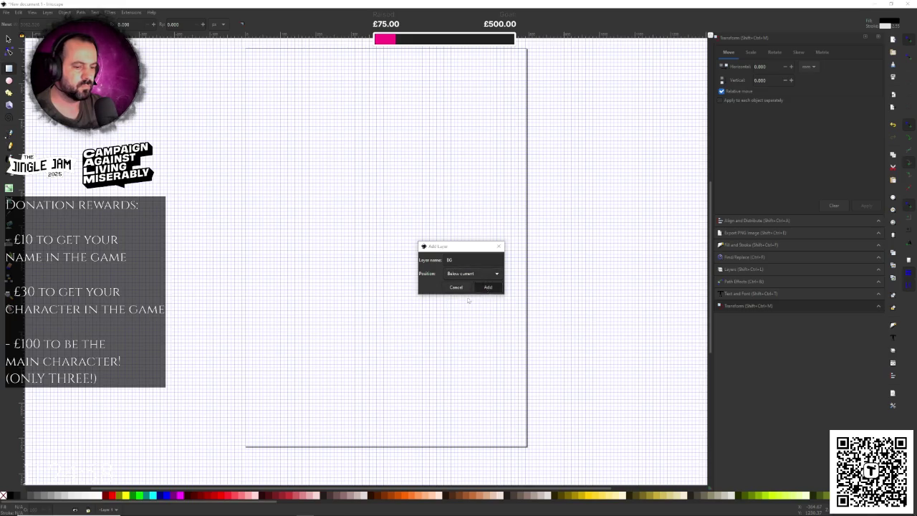
left_click(487, 287)
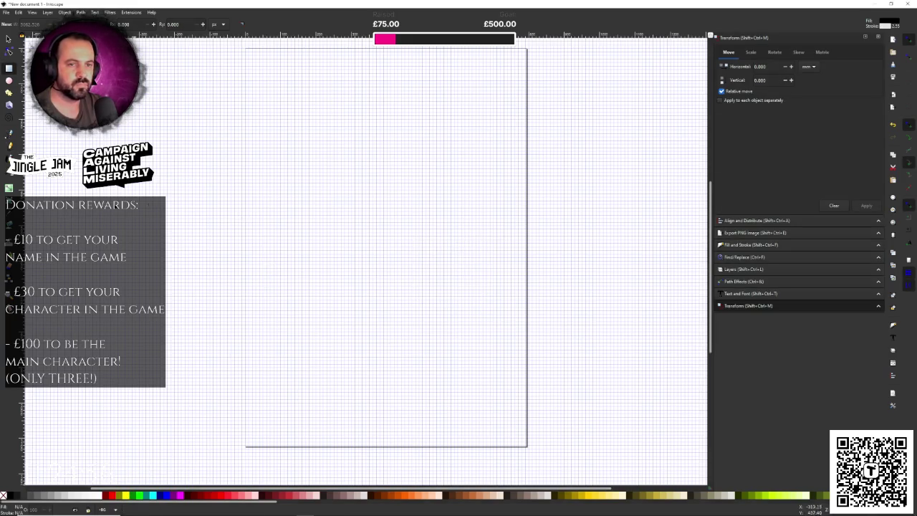
Draw a dark rectangle of roughly 1280 × 1250 px over the whole page, then zoom in on it.
scroll(273, 266, "down", 1, "ctrl")
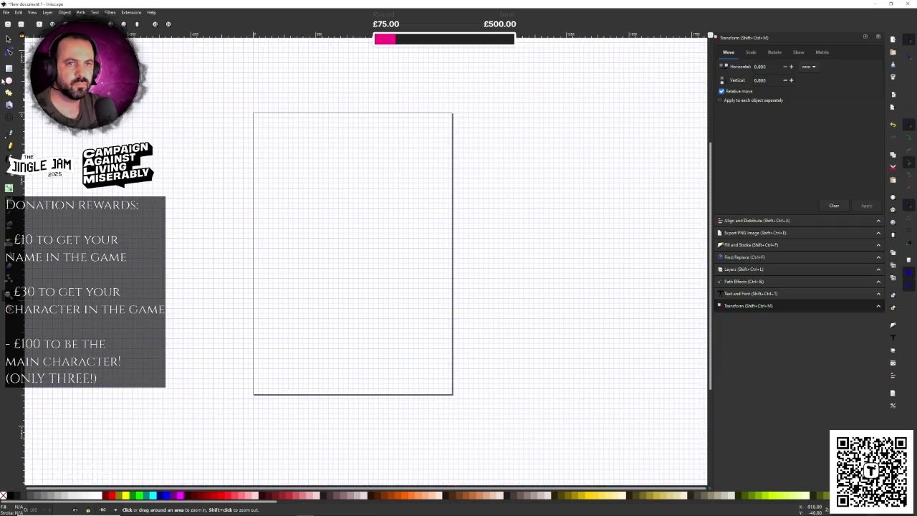
mouse_move(203, 103)
left_mouse_down()
mouse_move(399, 332)
mouse_move(523, 418)
left_mouse_up()
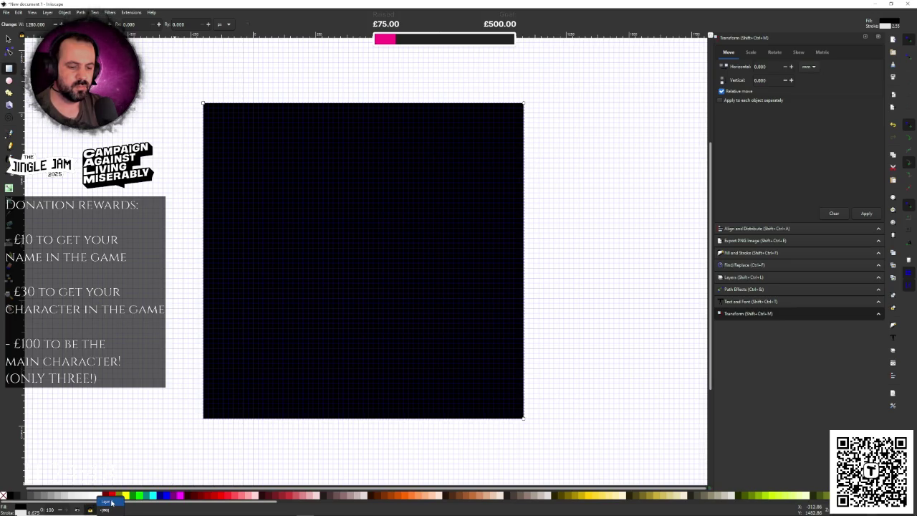
key("Escape")
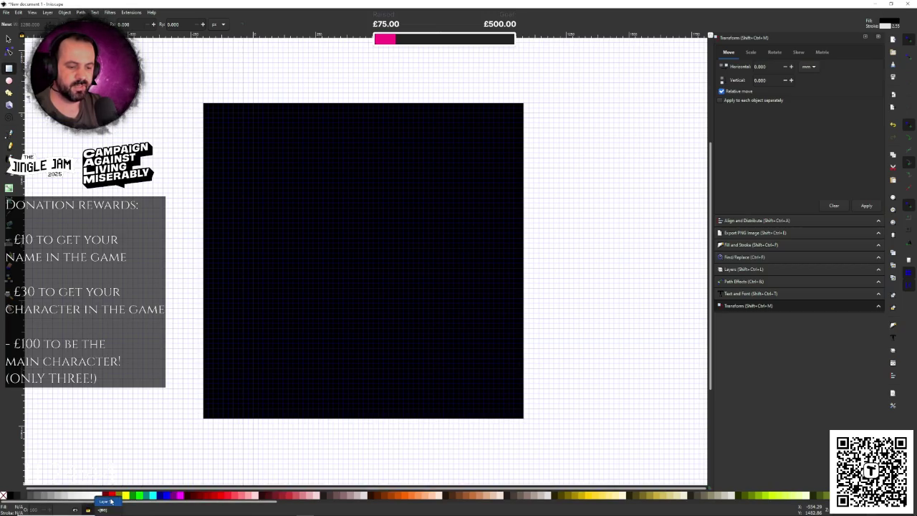
key("z")
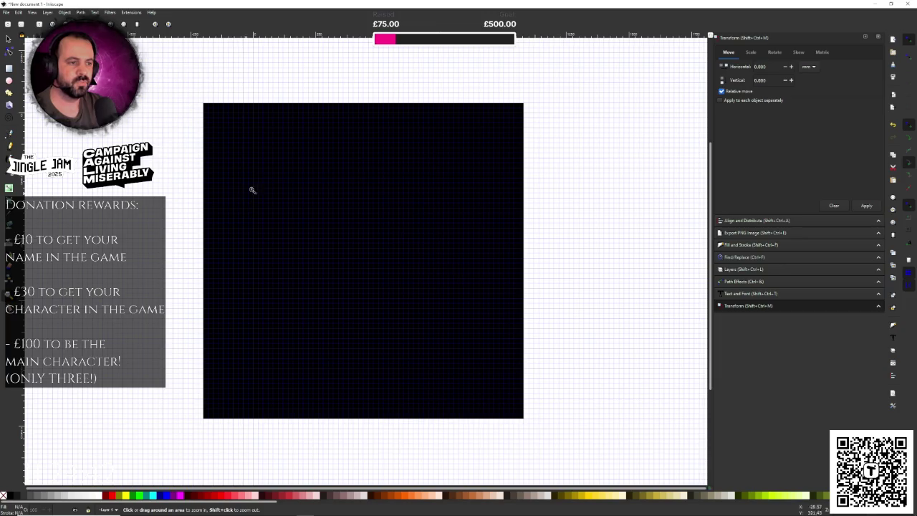
left_click(260, 185)
left_click(260, 184)
left_click(261, 183)
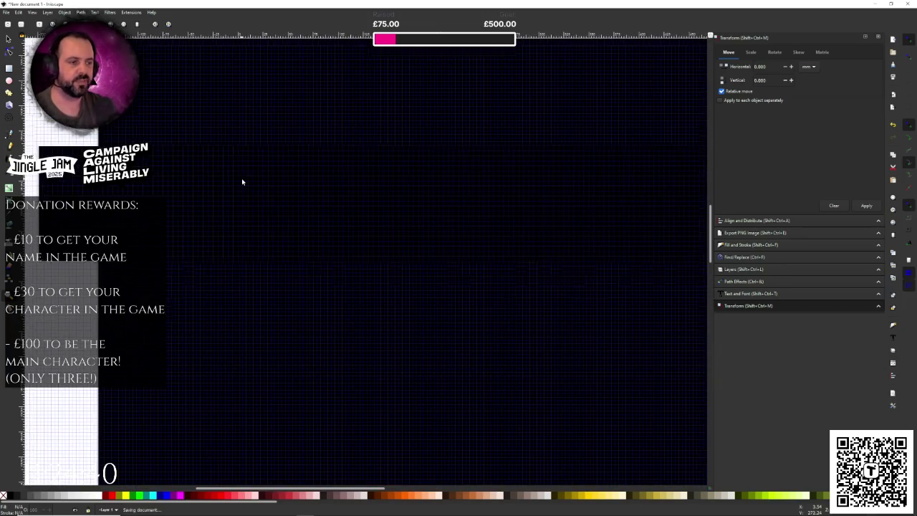
Save the document as drawing.svg.
key("ctrl+s")
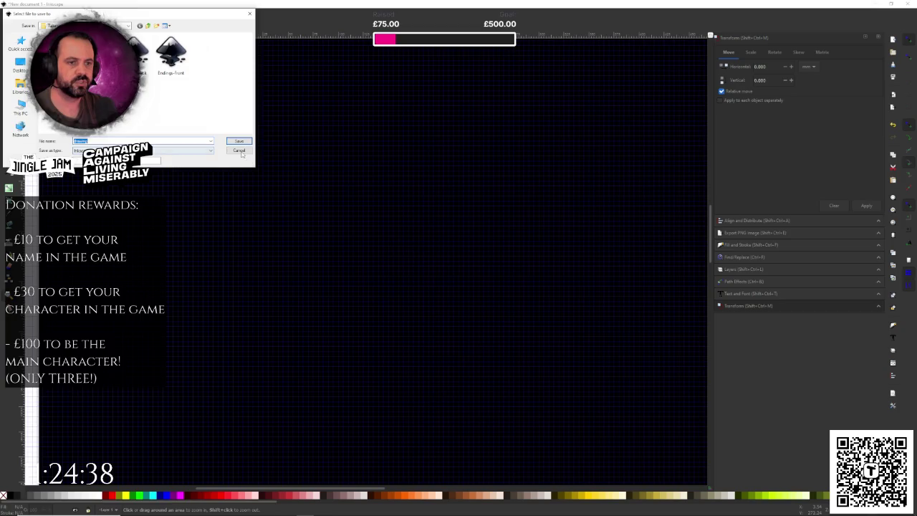
left_click(238, 139)
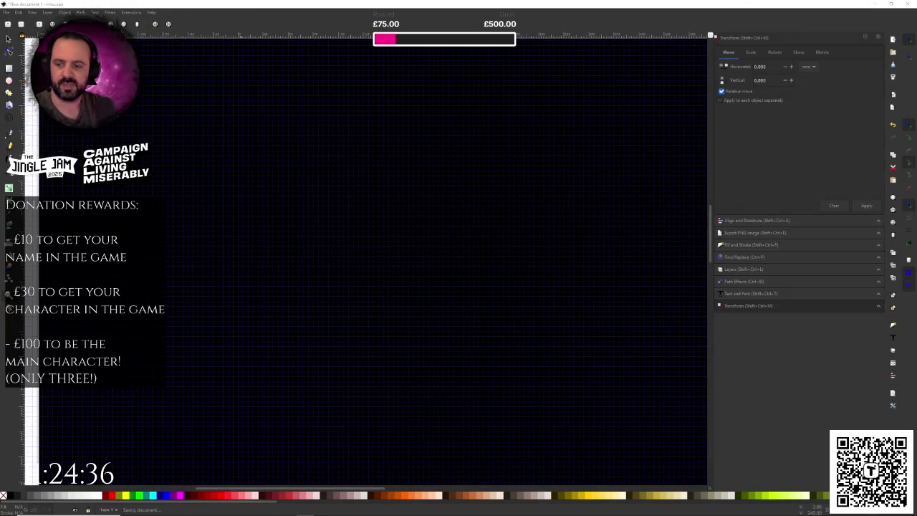
key("ctrl+s")
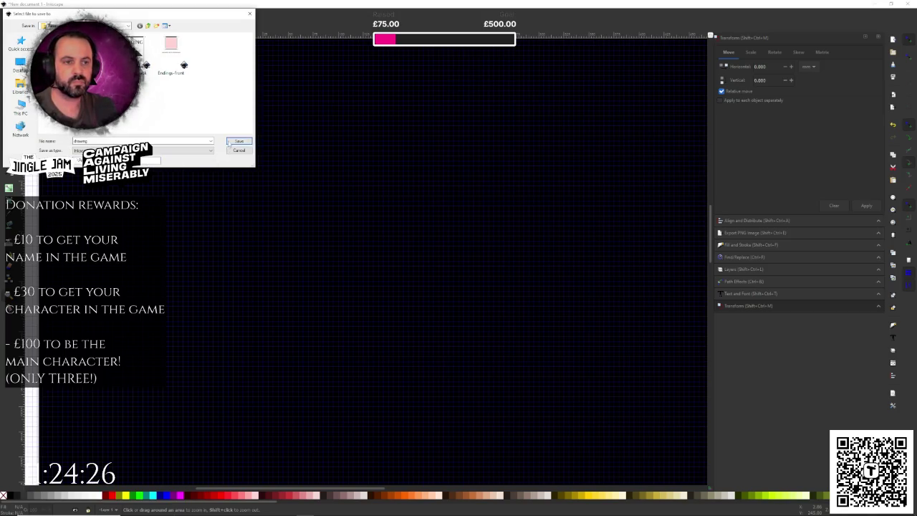
left_click(236, 141)
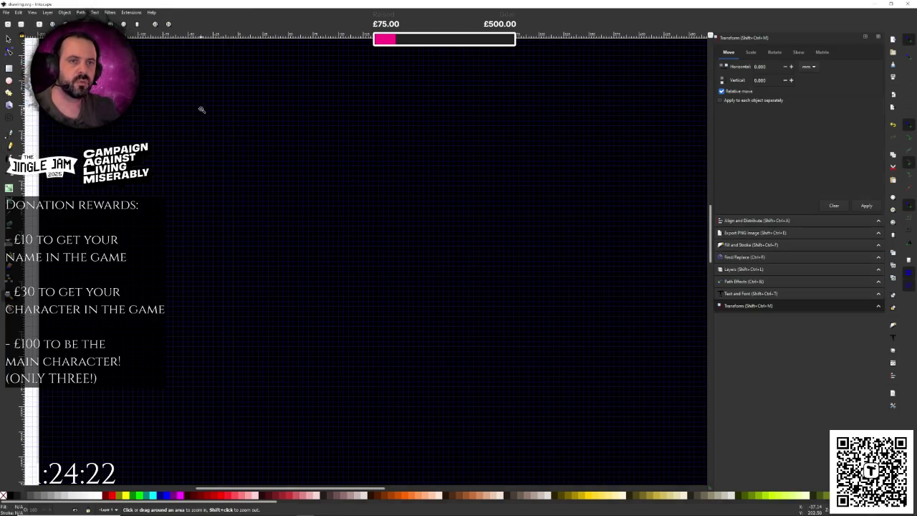
Save the document as 1.svg in the F:\Projects\JingleJam\Assets\UI folder.
key("ctrl+shift+s")
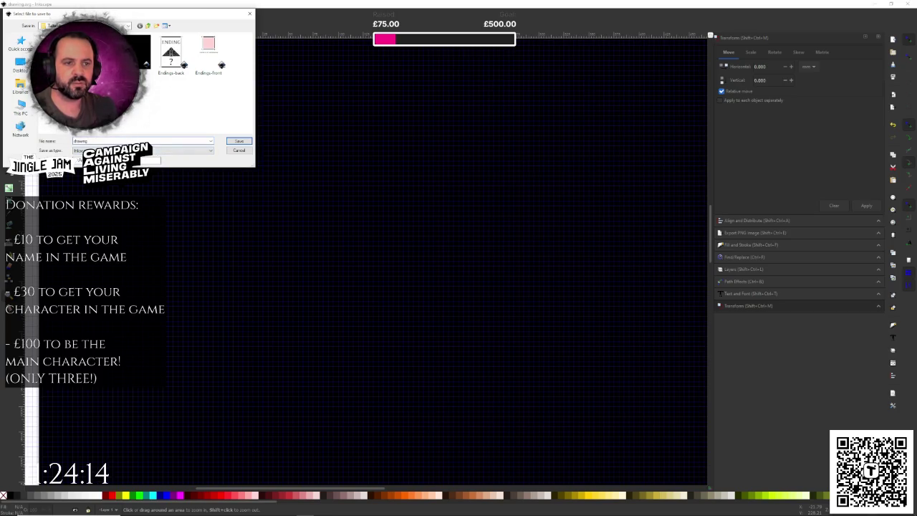
key("ctrl+v")
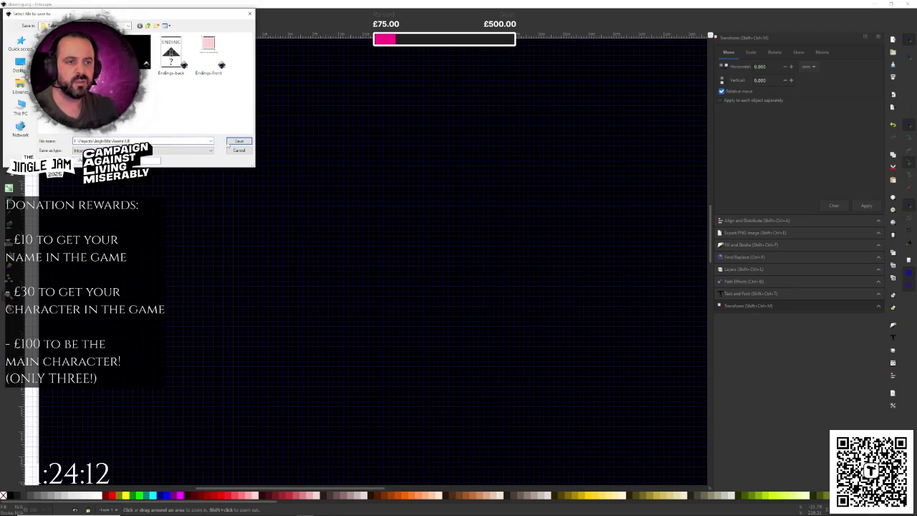
left_click(229, 144)
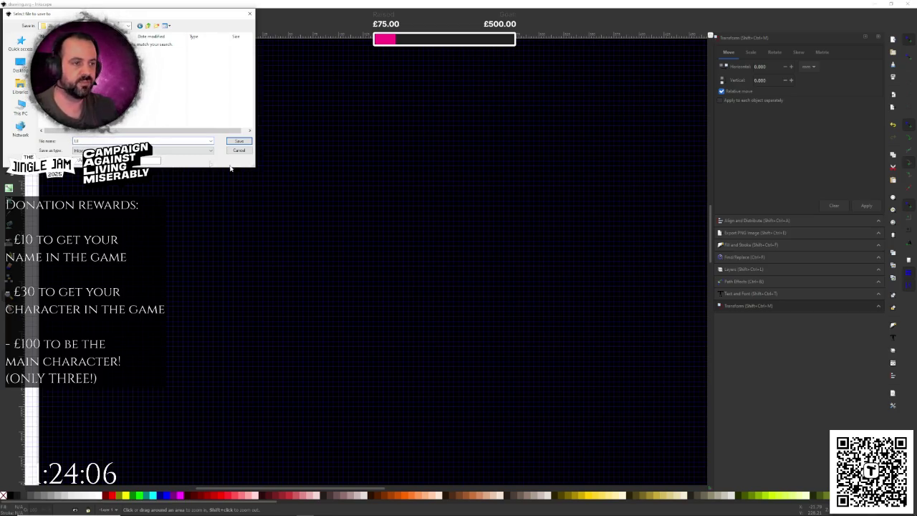
left_click(238, 141)
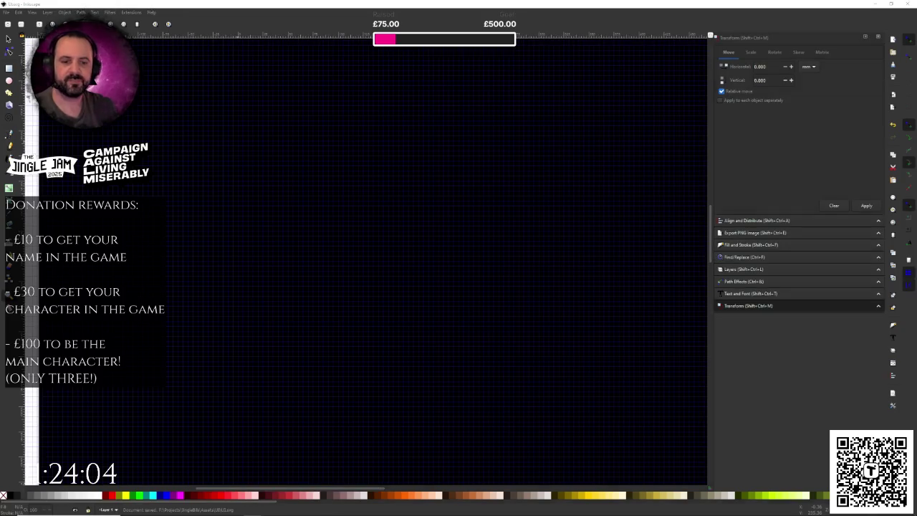
Zoom in and out to inspect the dark page, then save the document.
key("z")
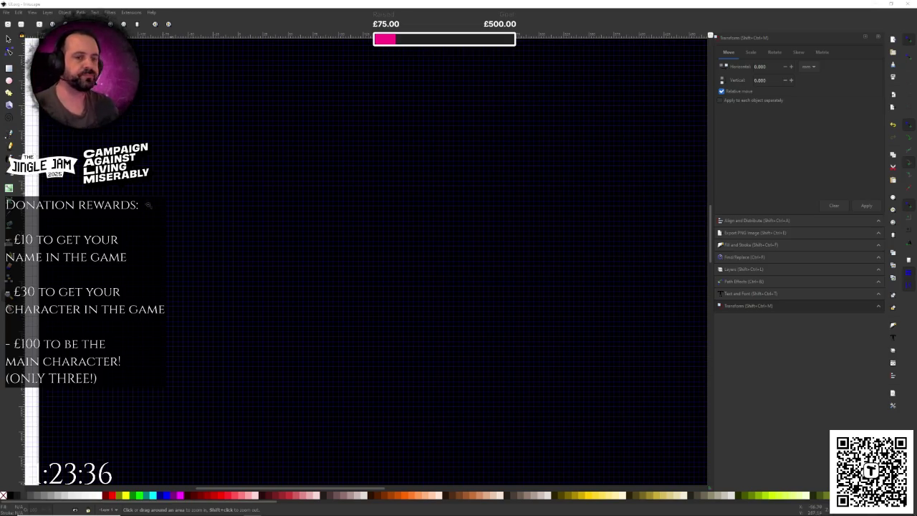
key("minus")
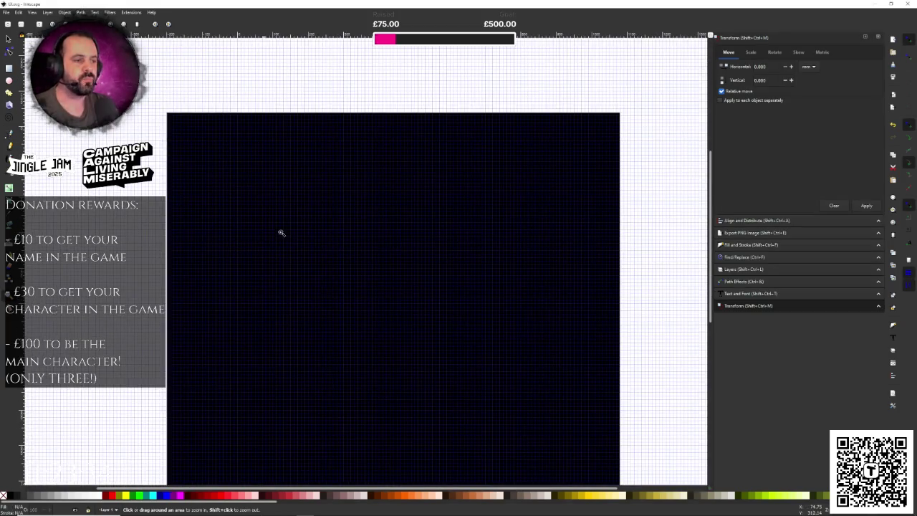
key("ctrl+s")
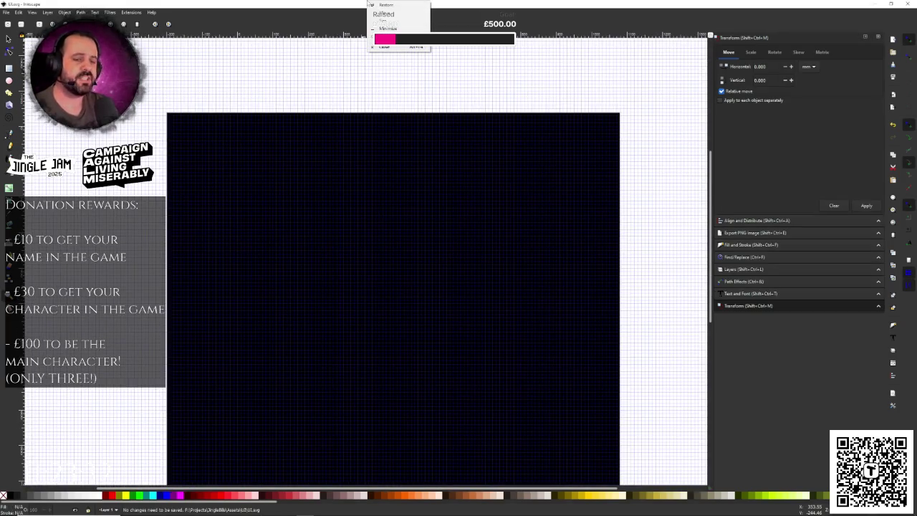
left_click(398, 262)
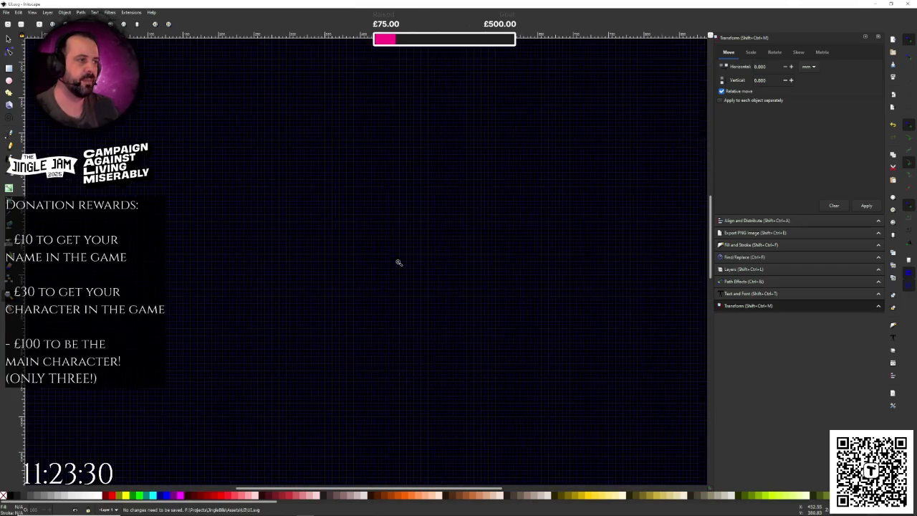
left_click(397, 262, "shift")
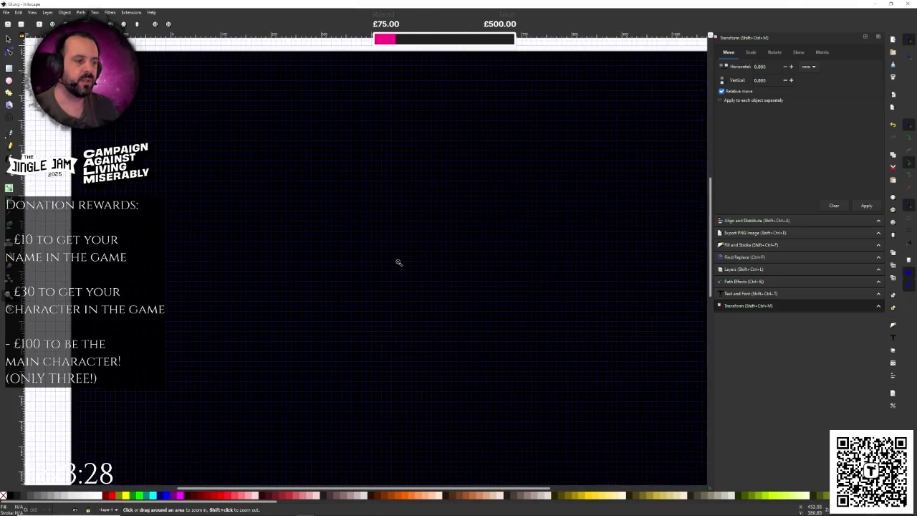
left_click(403, 273, "shift")
left_click(406, 281)
left_click(406, 280)
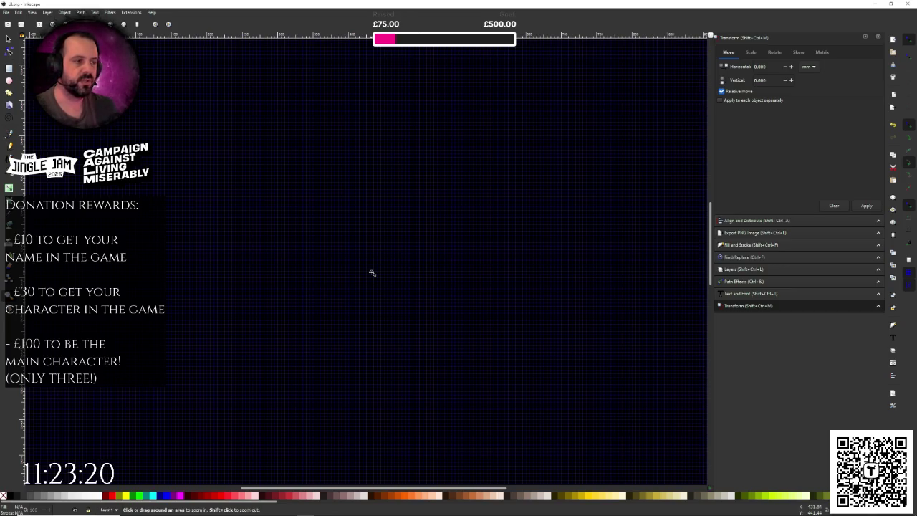
left_click(379, 269, "shift")
left_click(380, 269)
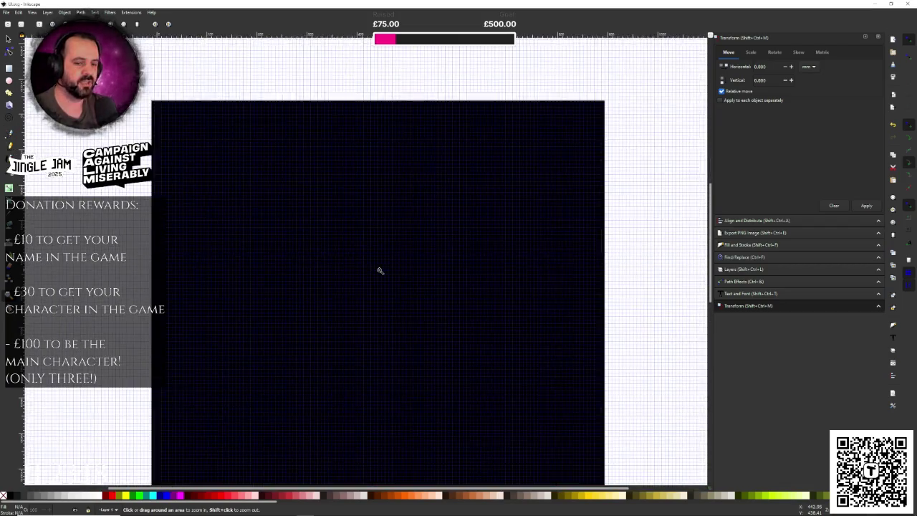
left_click(380, 270)
key("ctrl+s")
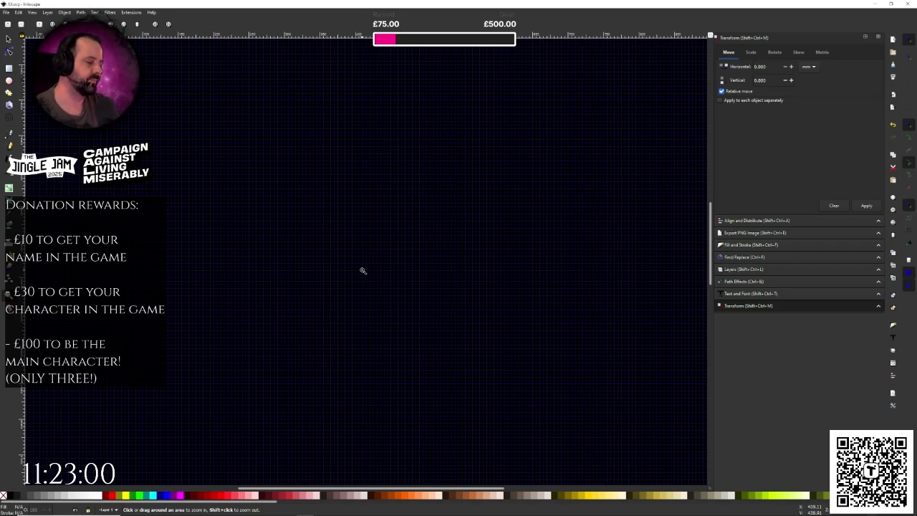
Zoom out to the page edges and switch to the Rectangle tool.
left_click(372, 262, "shift")
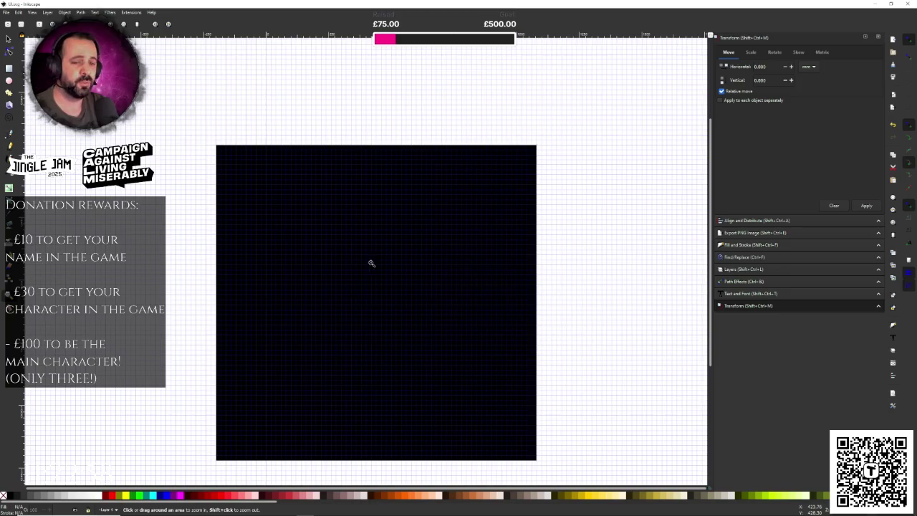
scroll(310, 219, "up", 5)
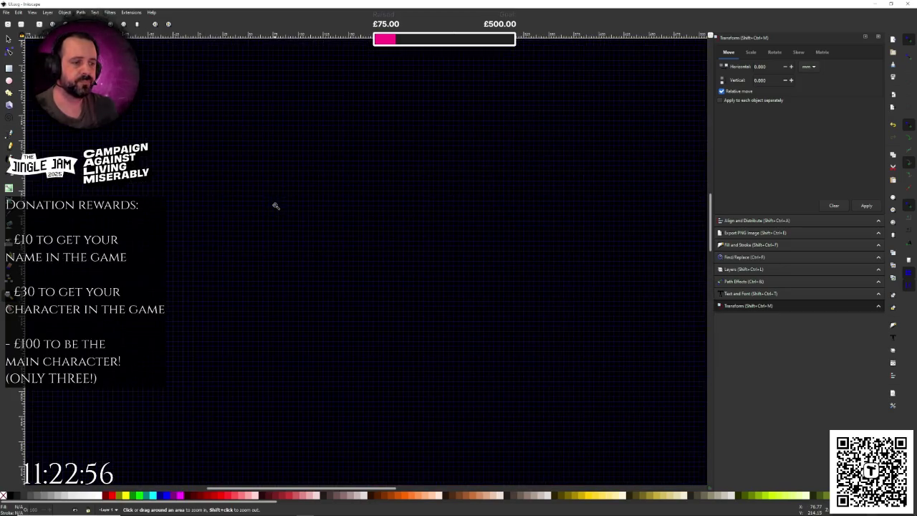
left_click(9, 68)
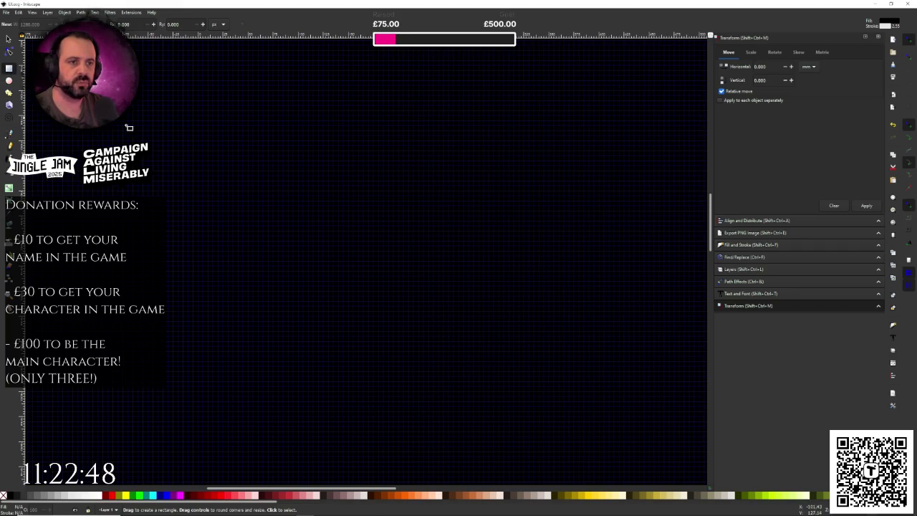
Draw a rectangle near the page's upper left and set its size toward a 64 by 64 square.
mouse_move(208, 152)
left_mouse_down()
mouse_move(280, 207)
mouse_move(283, 230)
left_mouse_up()
key("s")
left_click_drag(170, 108, 332, 282)
triple_click(276, 23)
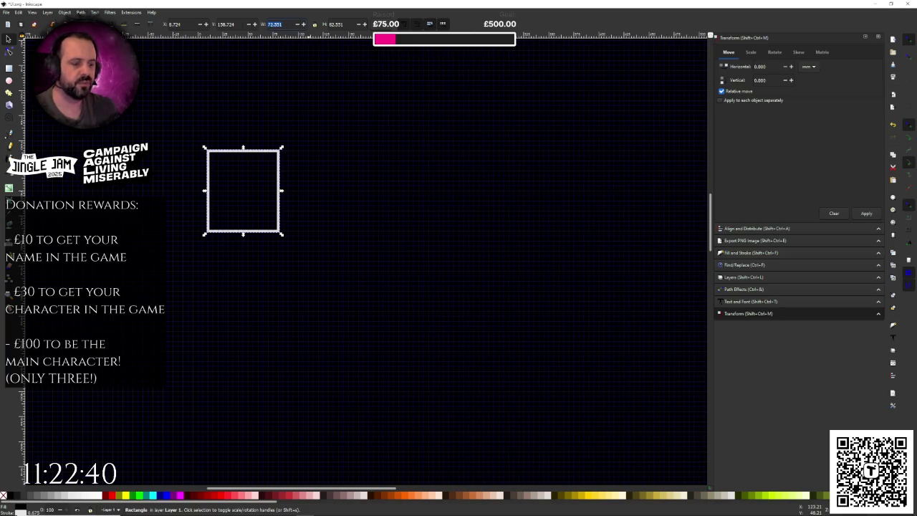
type("0")
type("4")
key("Tab")
type("64")
key("Return")
Save the file, zoom in on the square, and bring up its fill and stroke settings.
key("ctrl+s")
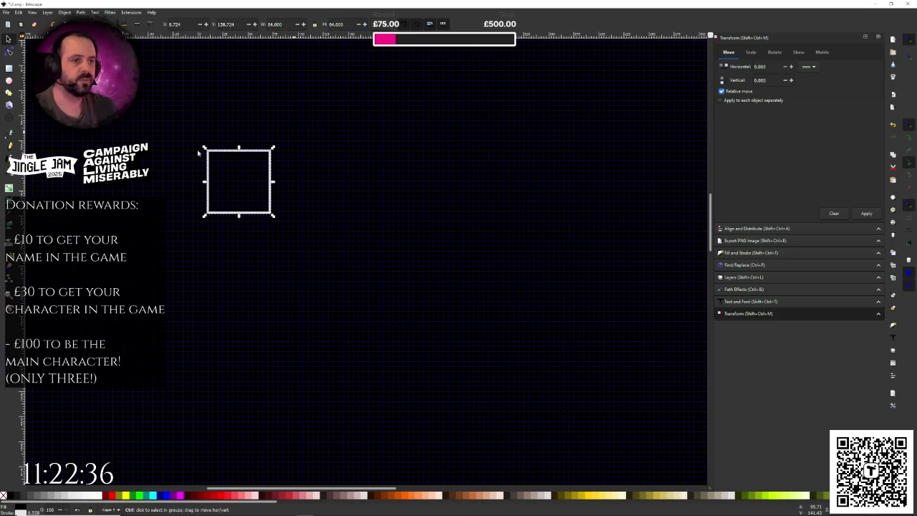
key("z")
left_click(207, 182)
left_click(207, 181)
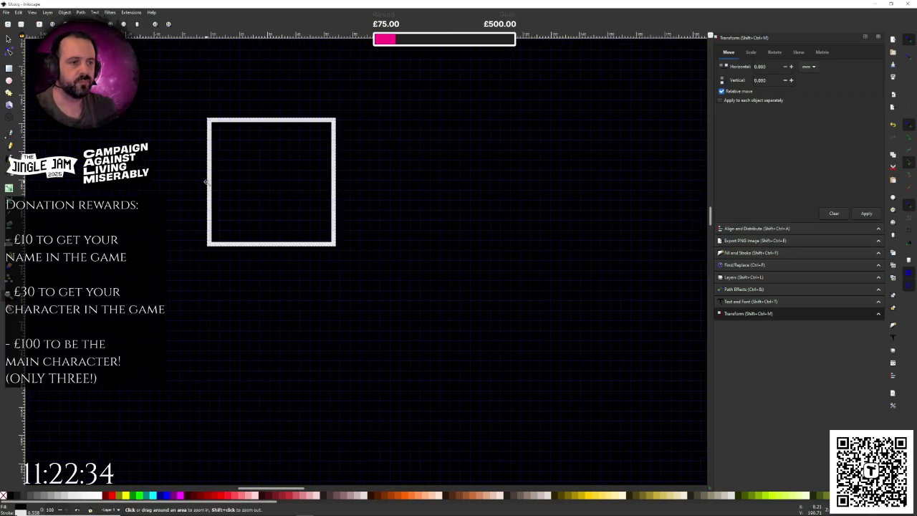
left_click(207, 181)
left_click(8, 38)
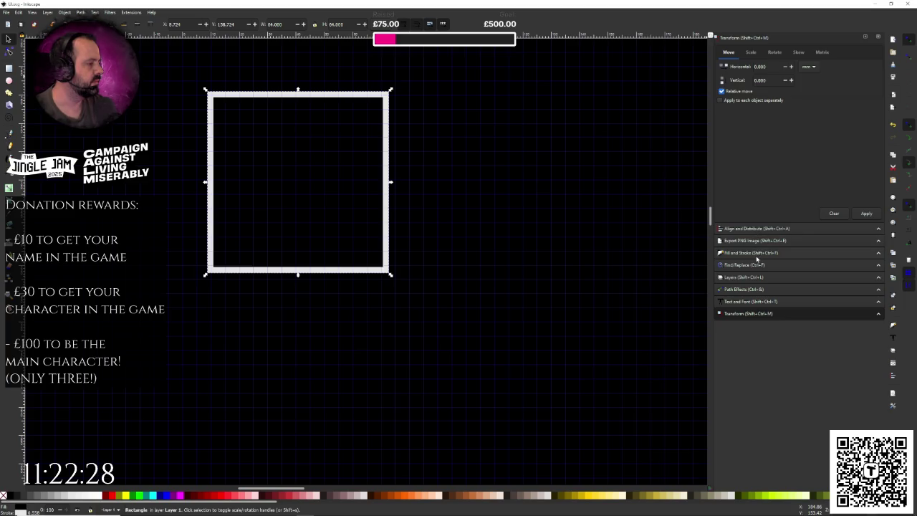
left_click(752, 253)
Show the square's stroke paint settings, leaving the blend mode at Normal.
left_click(766, 52)
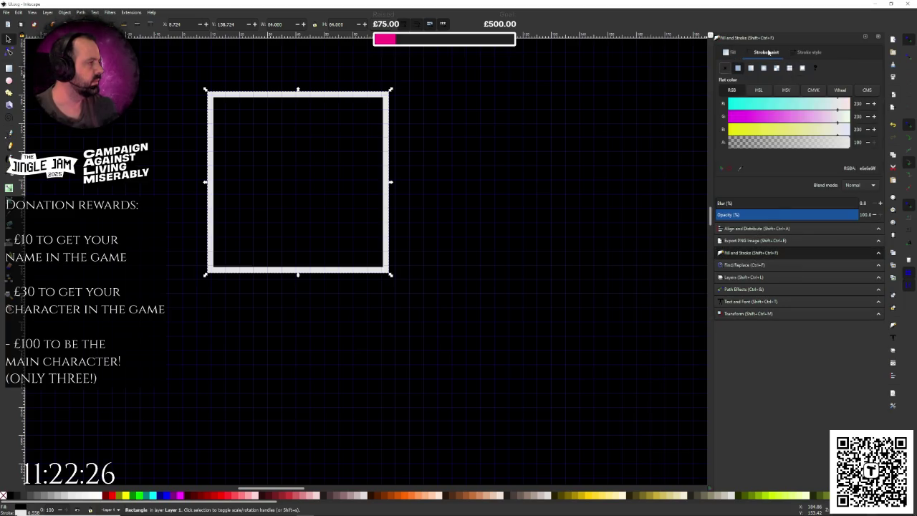
left_click(854, 185)
left_click(856, 185)
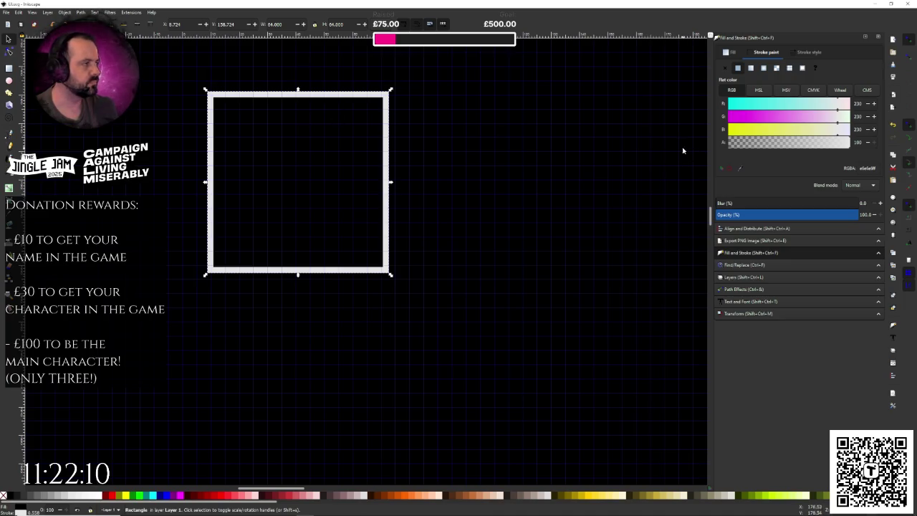
Reset the square's stroke to a flat colour and nudge it slightly up and left.
left_click(546, 130)
left_click(276, 96)
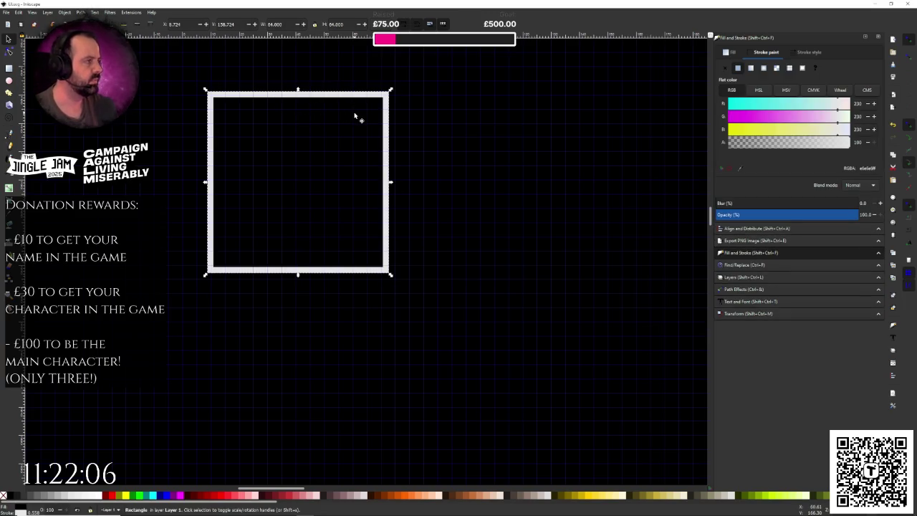
left_click(724, 69)
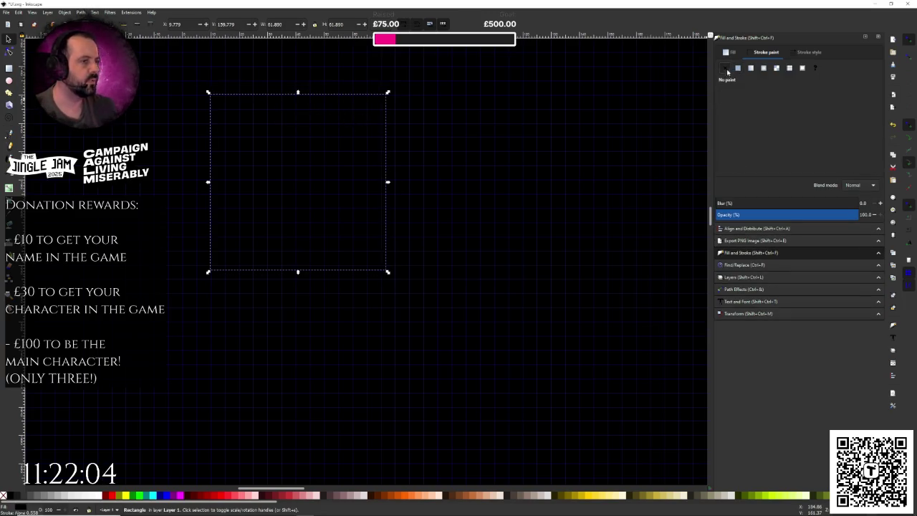
left_click(737, 69)
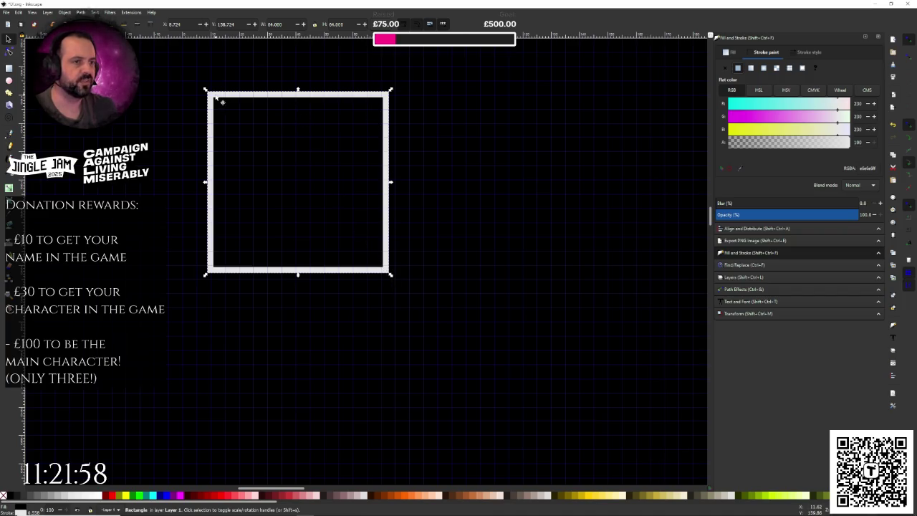
left_click_drag(218, 100, 205, 88)
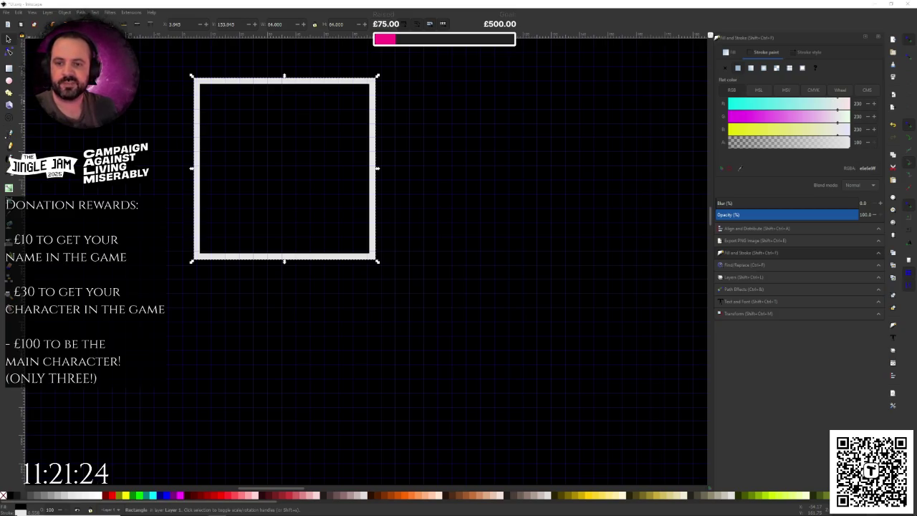
key("alt+Tab")
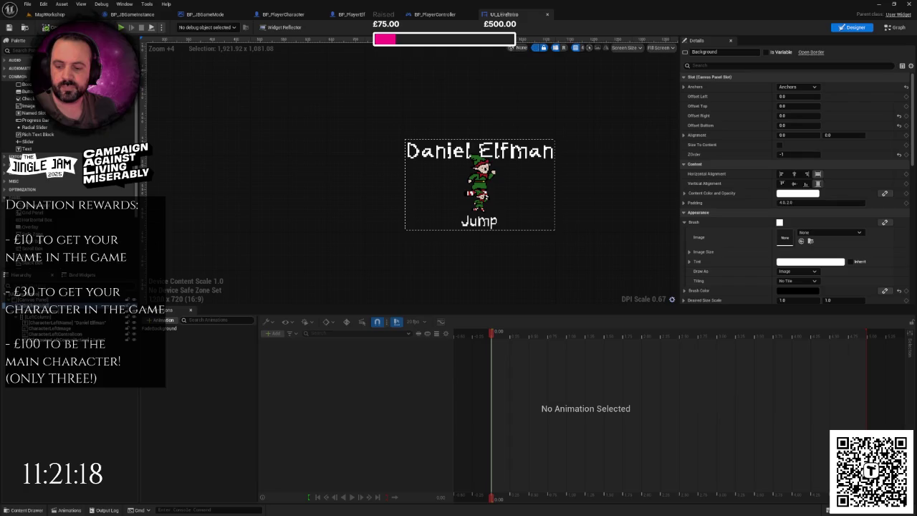
key("alt+Tab")
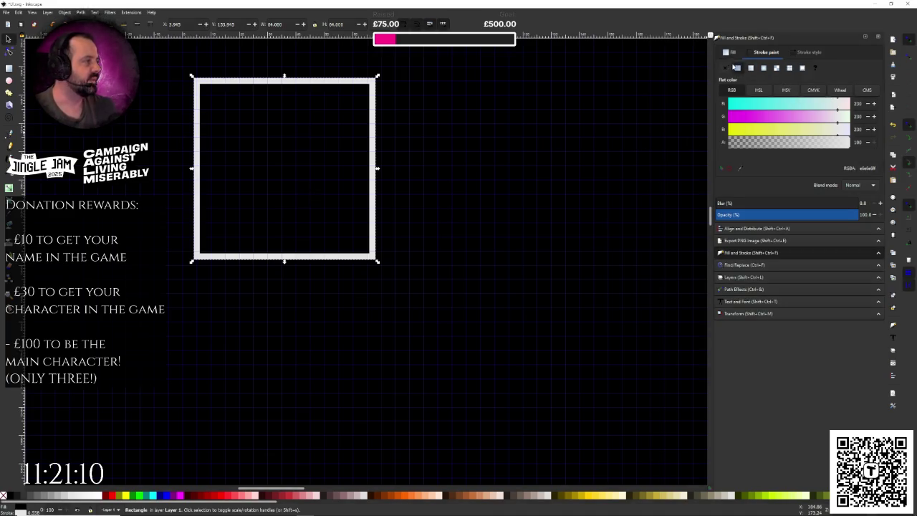
Set the square's stroke to none and give it a flat white fill via the RGB sliders.
left_click(726, 68)
left_click(729, 51)
left_click(725, 68)
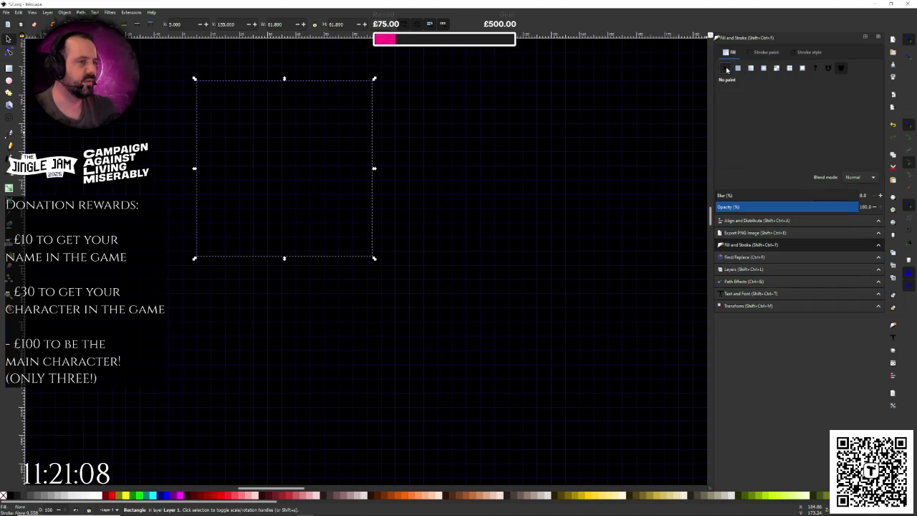
left_click(738, 68)
left_click(725, 69)
left_click(738, 68)
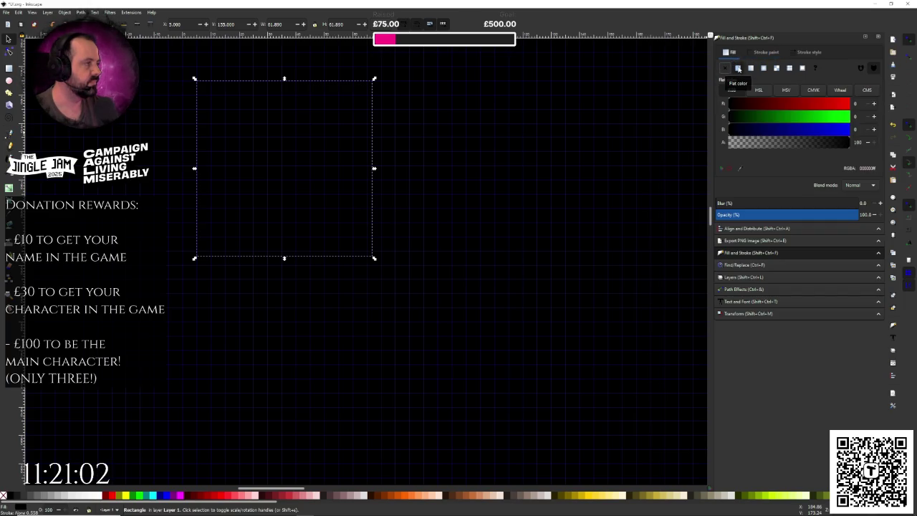
left_click_drag(781, 104, 870, 106)
left_click_drag(811, 115, 894, 132)
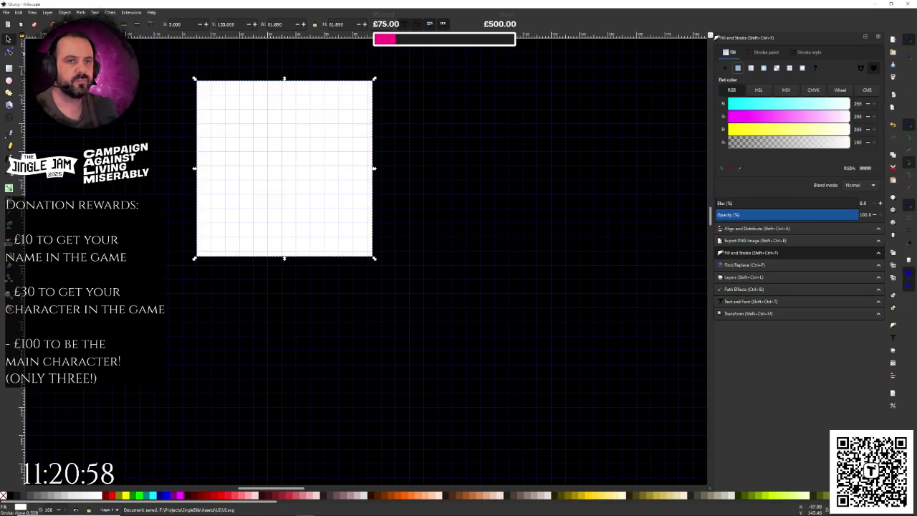
Duplicate the white square and place the copy to the right of the original.
key("ctrl")
key("ctrl+v")
left_click_drag(452, 151, 585, 179)
left_click(315, 141)
left_click(509, 141)
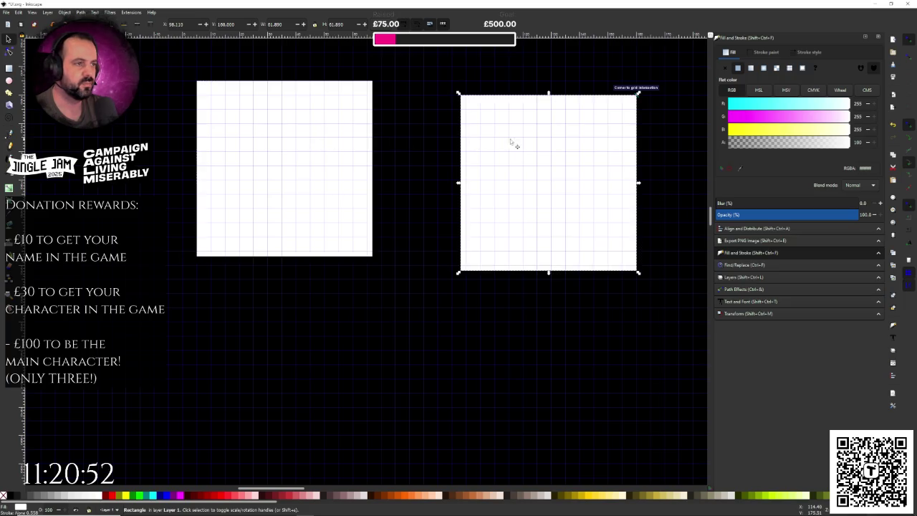
left_click(238, 123, "shift")
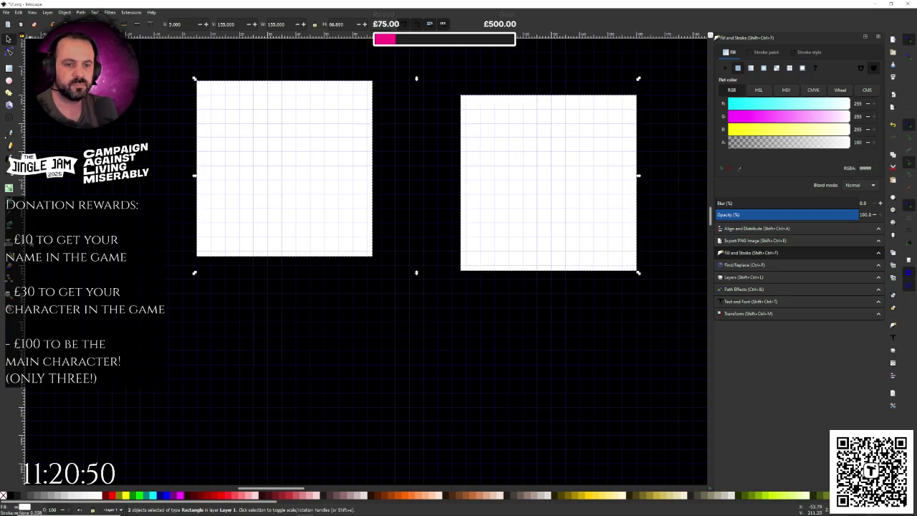
left_click(453, 152)
left_click(503, 141)
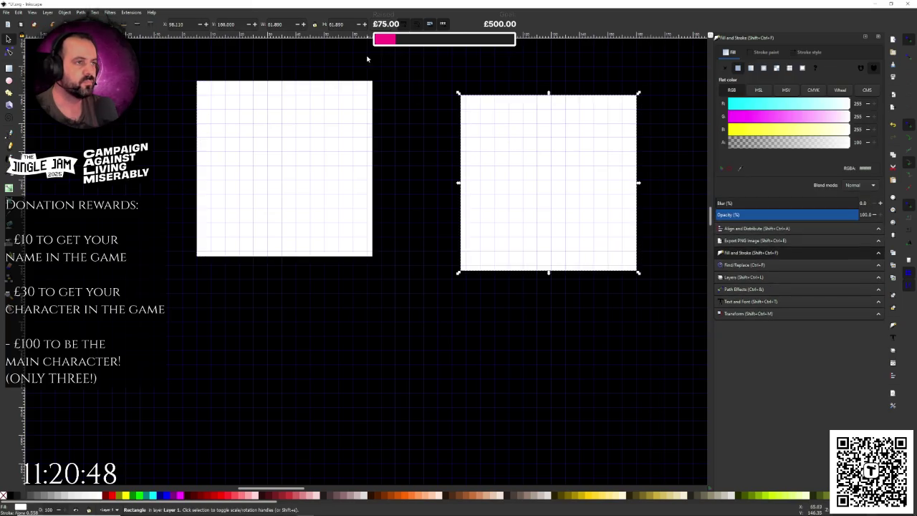
Lock the width/height ratio and set the original square's size to 64.
triple_click(275, 25)
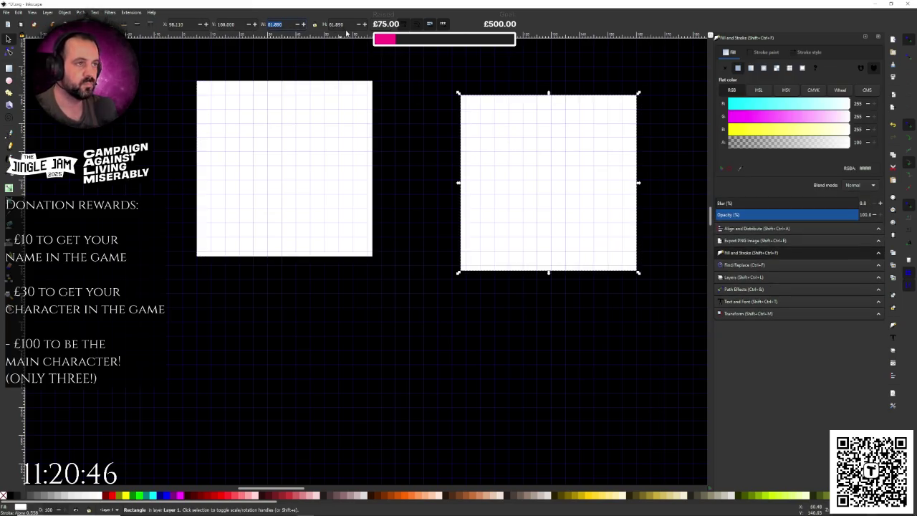
left_click(313, 92)
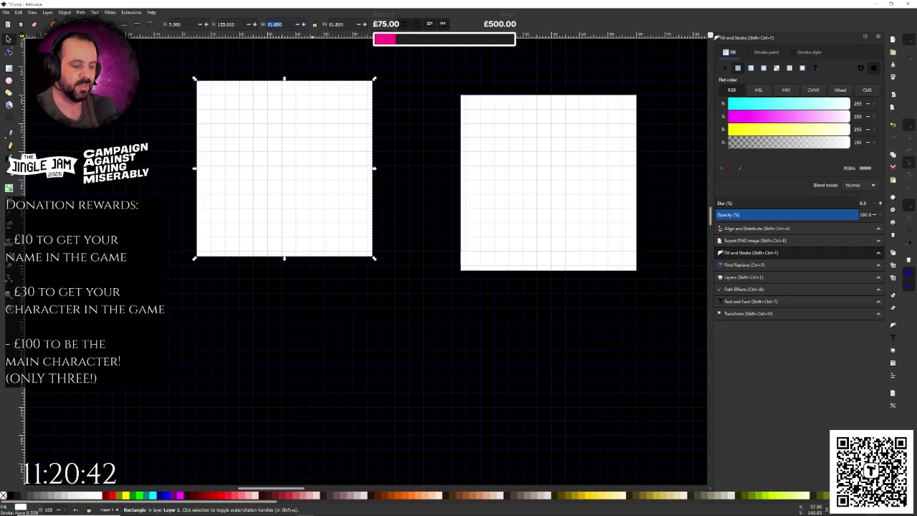
left_click(314, 25)
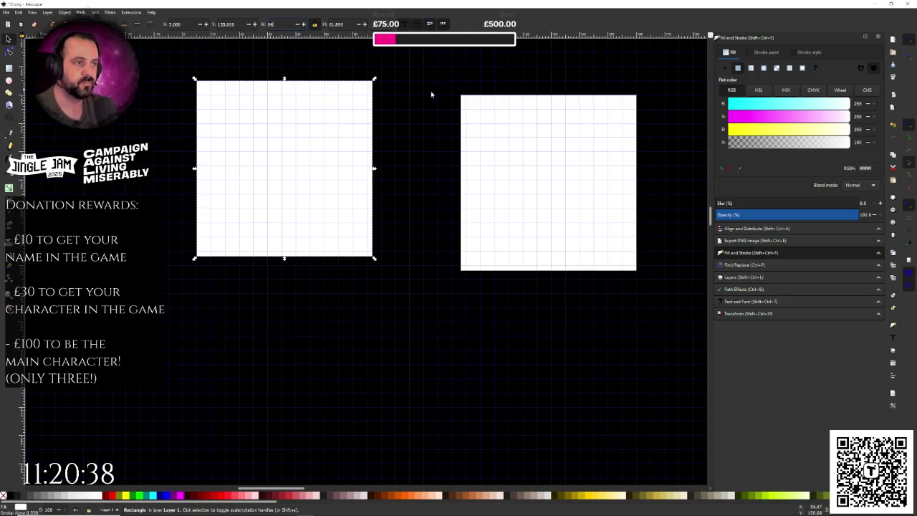
key("Return")
left_click(523, 136)
triple_click(226, 24)
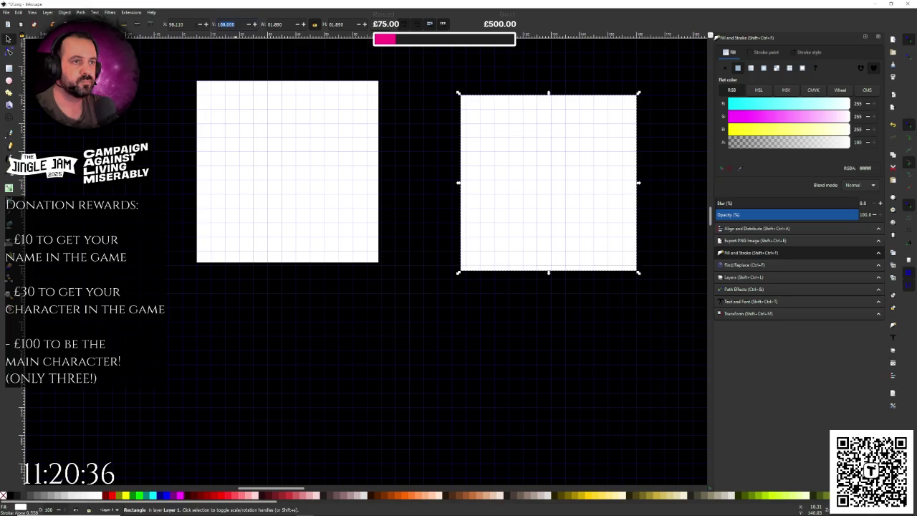
type("60")
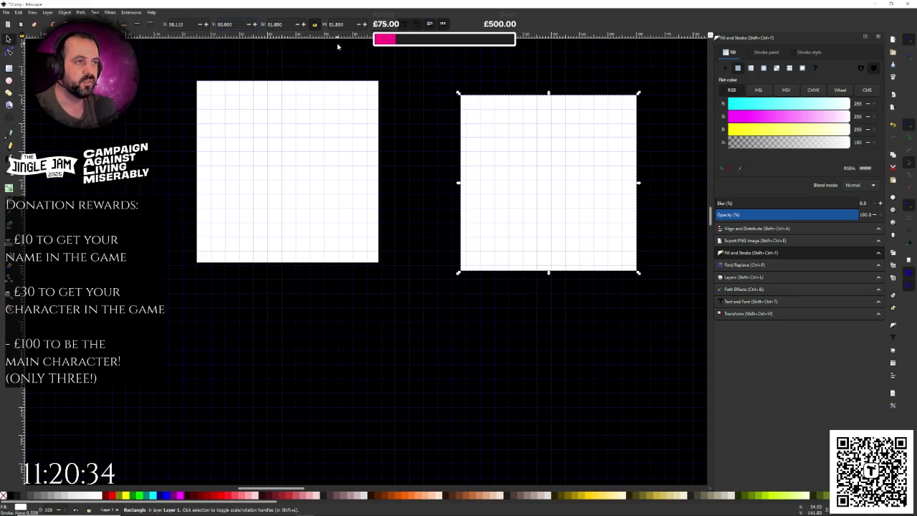
key("Return")
key("ctrl+z")
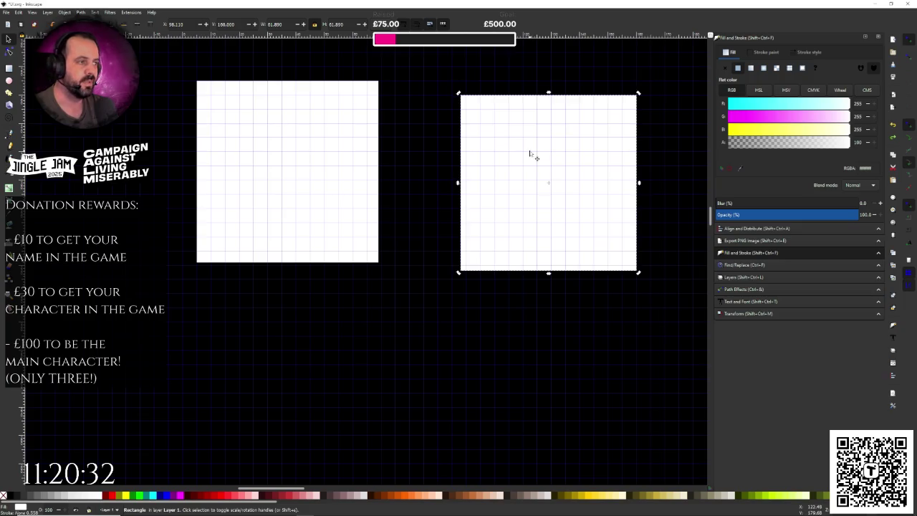
Shrink the copy to 54 by 54 and select it together with the large square.
triple_click(275, 24)
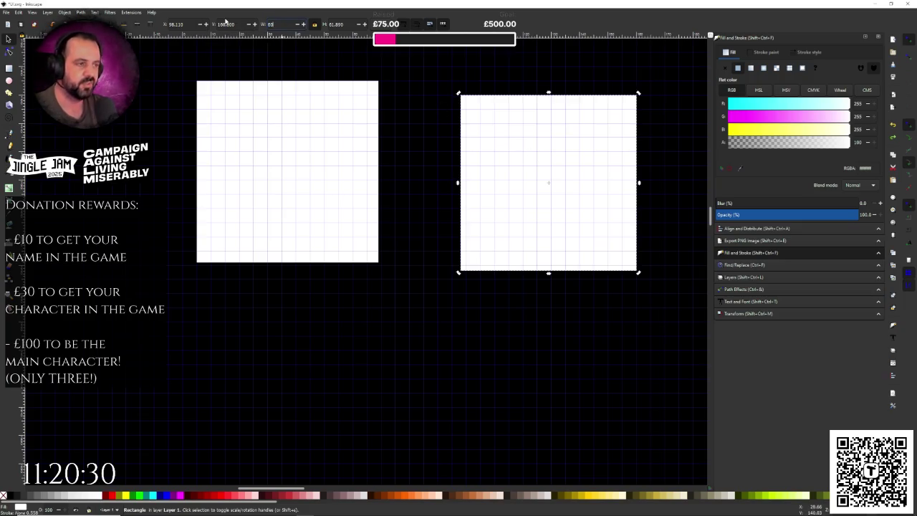
mouse_move(425, 140)
left_mouse_down()
mouse_move(247, 133)
mouse_move(543, 139)
left_mouse_up()
mouse_move(628, 147)
left_mouse_down()
mouse_move(462, 150)
mouse_move(320, 133)
mouse_move(578, 136)
left_mouse_up()
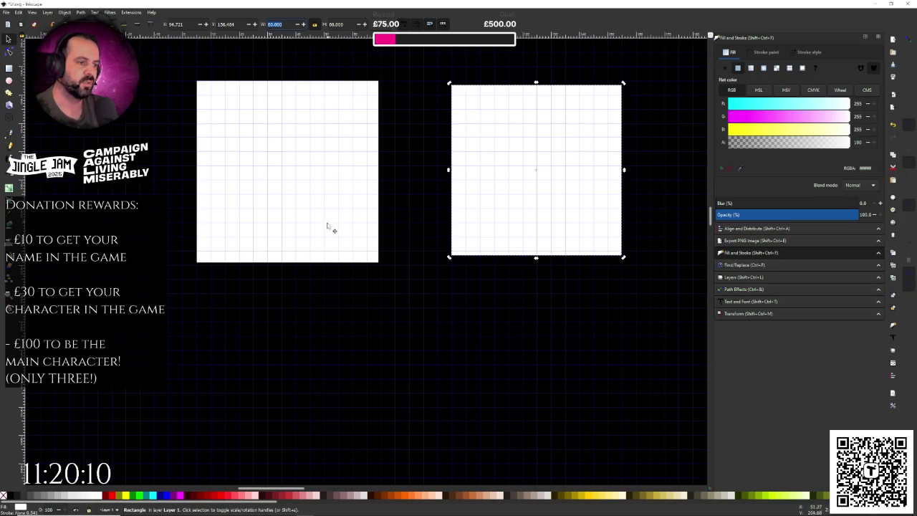
double_click(275, 24)
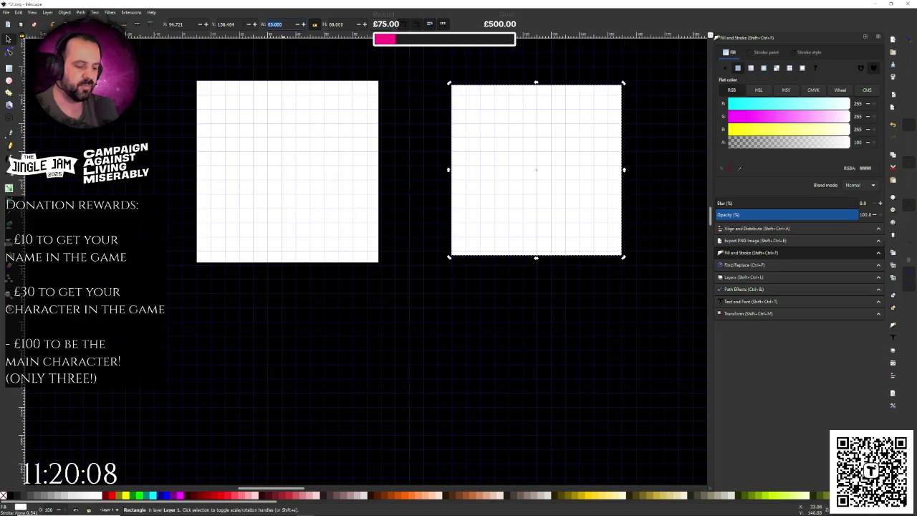
type("54")
key("Return")
left_click_drag(487, 120, 262, 133)
key("ctrl+z")
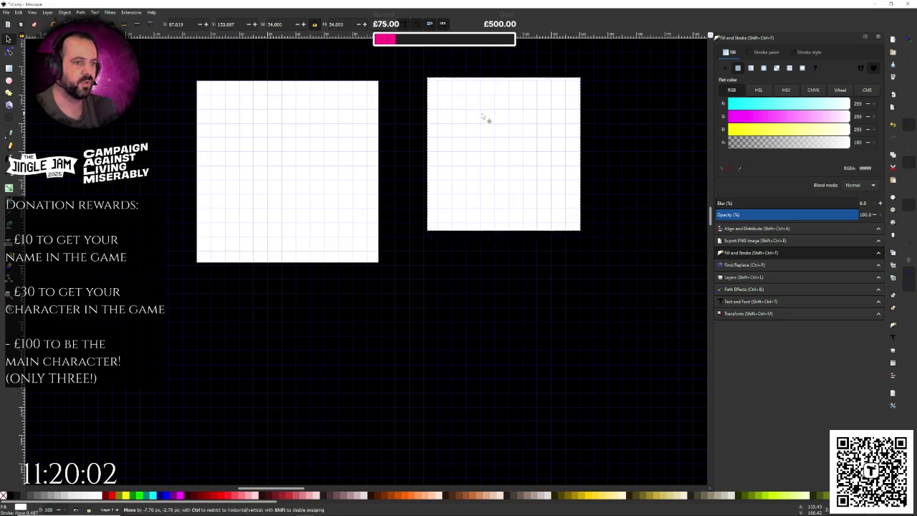
left_click(485, 120, "shift")
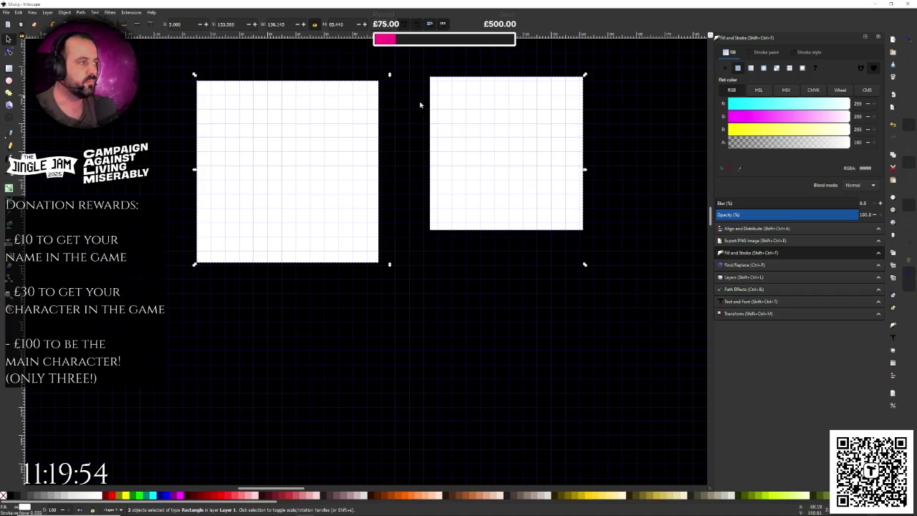
left_click(745, 228)
Centre the small square on the large one on both axes, then subtract it with Path > Difference.
left_click(827, 81)
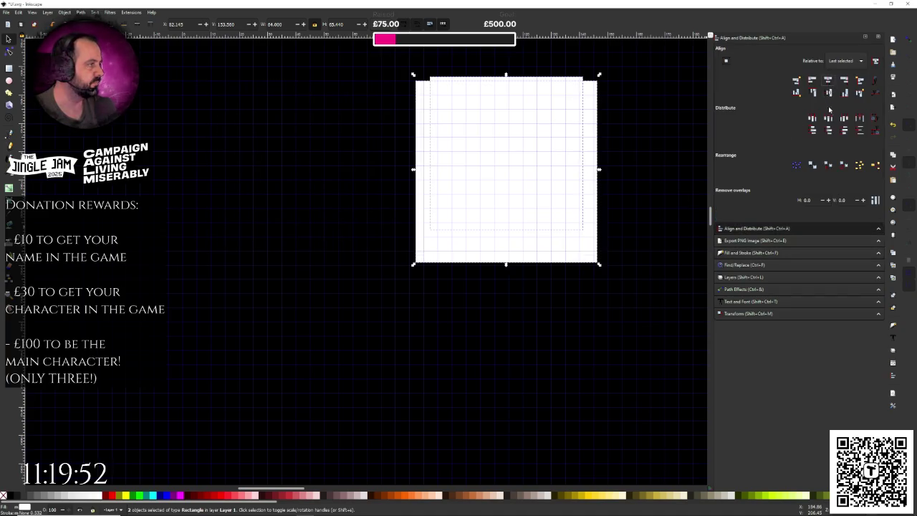
left_click(830, 93)
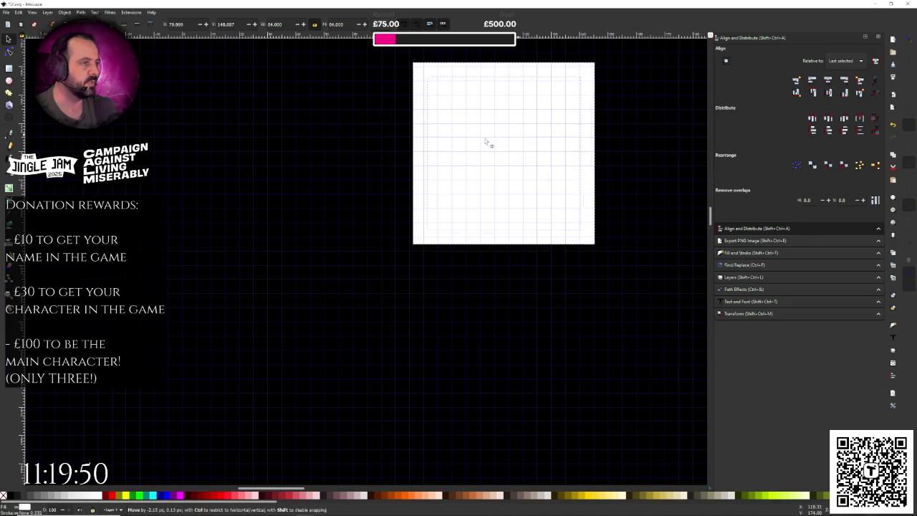
left_click_drag(499, 139, 304, 153)
left_click(64, 12)
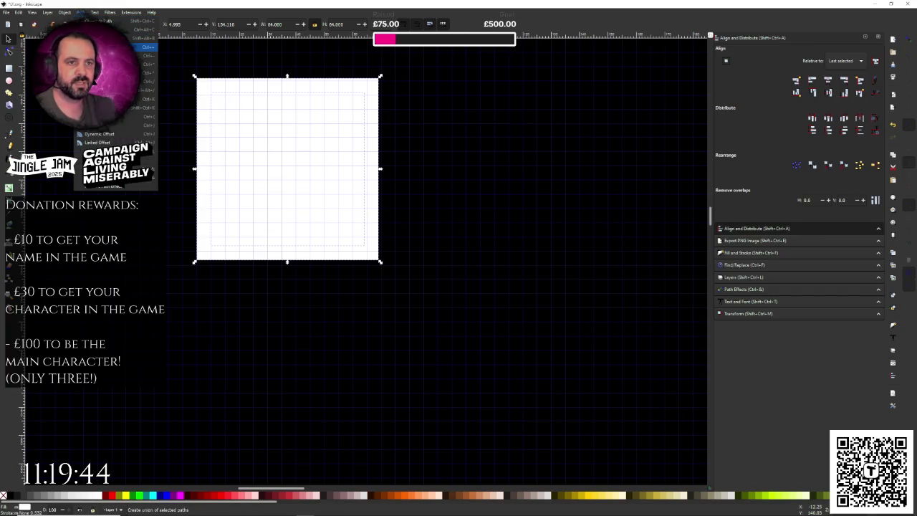
left_click(147, 47)
left_click(236, 100)
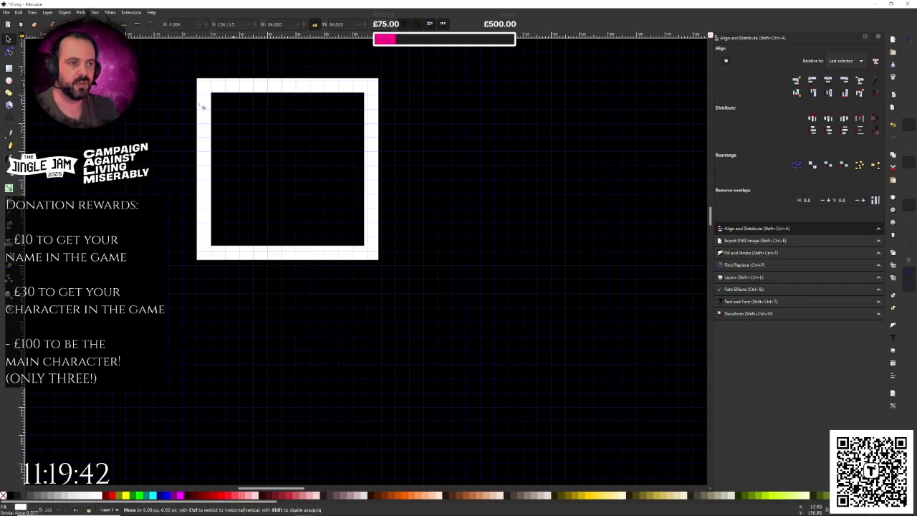
Save the document and zoom in on the hollow white frame.
key("ctrl+z")
key("ctrl+s")
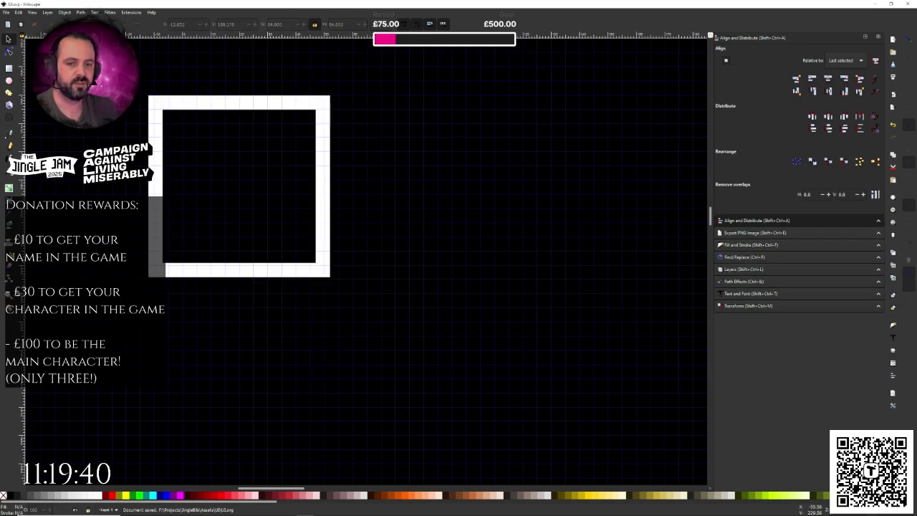
key("z")
scroll(172, 236, "down", 5)
scroll(172, 236, "up", 1)
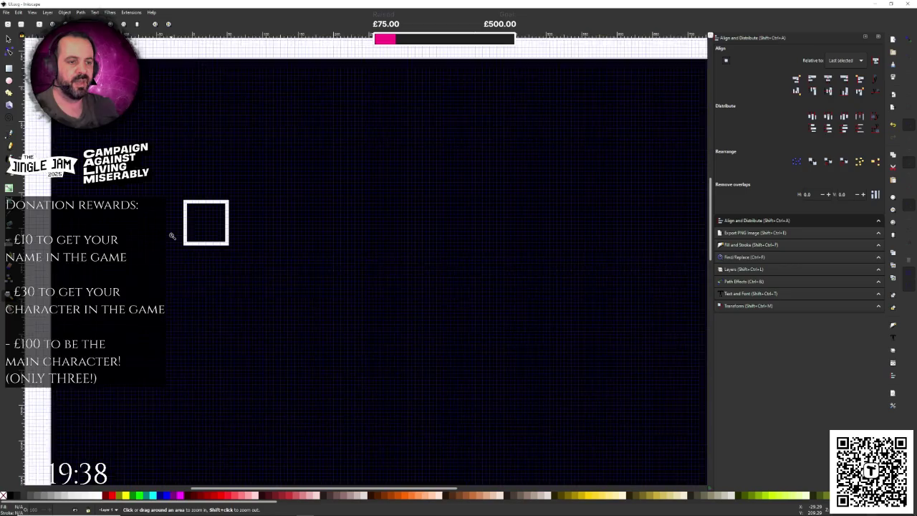
scroll(193, 225, "up", 5)
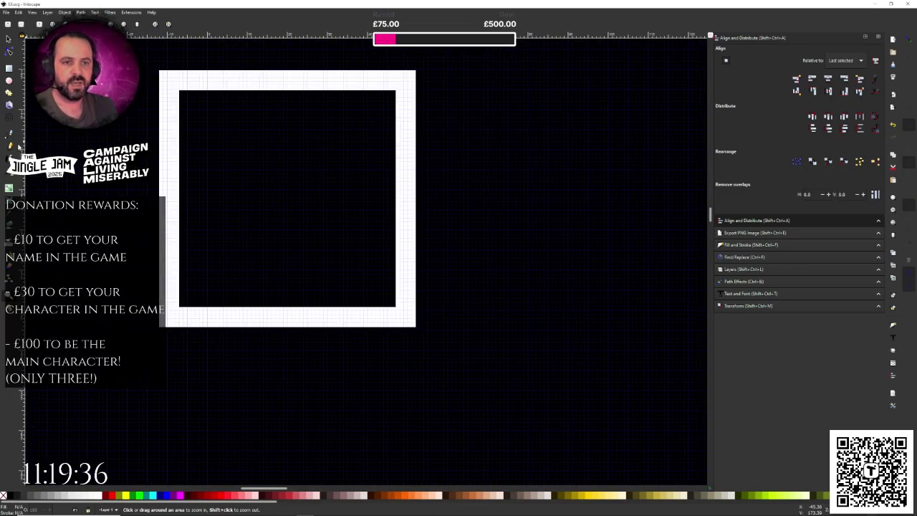
key("t")
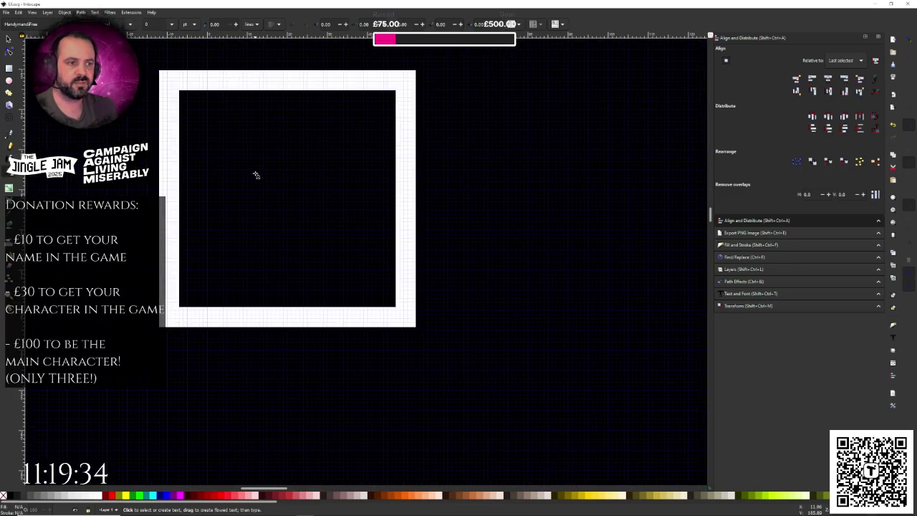
Position the W text box toward the frame's centre and select its text.
left_click(256, 174)
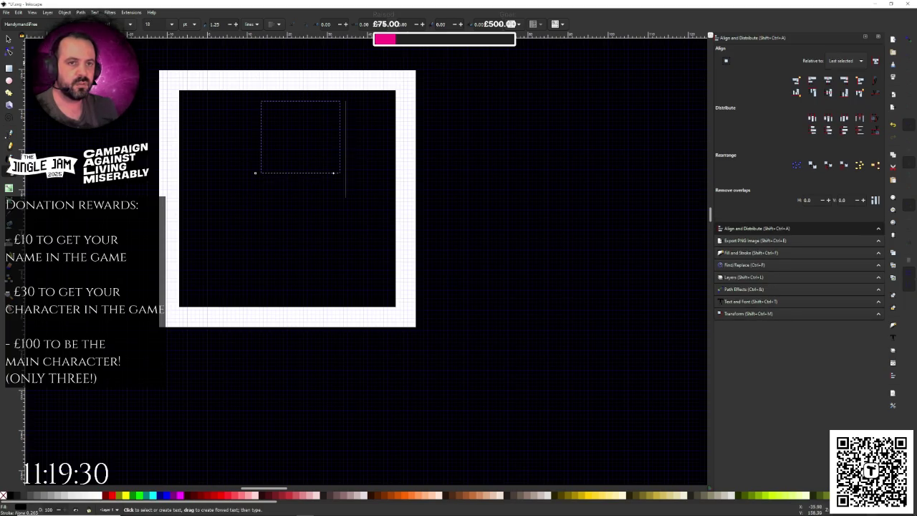
key("F1")
left_click_drag(299, 131, 270, 185)
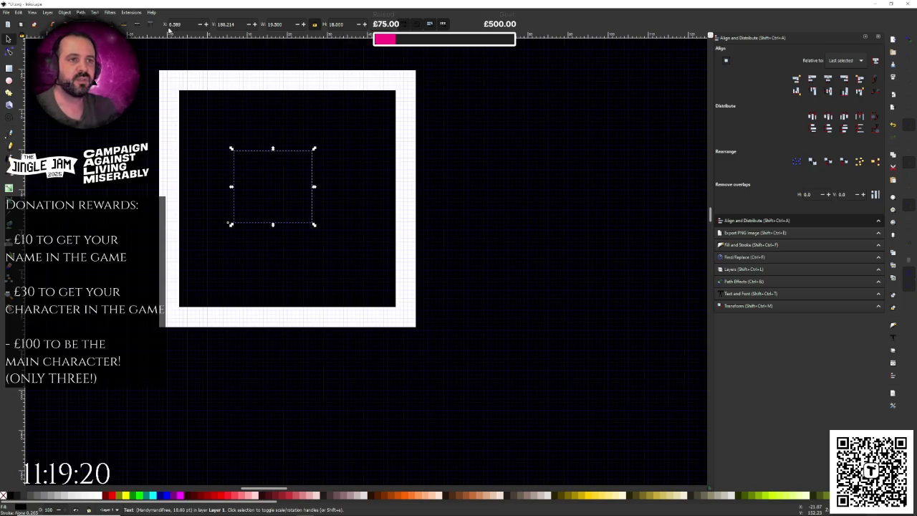
key("ctrl+z")
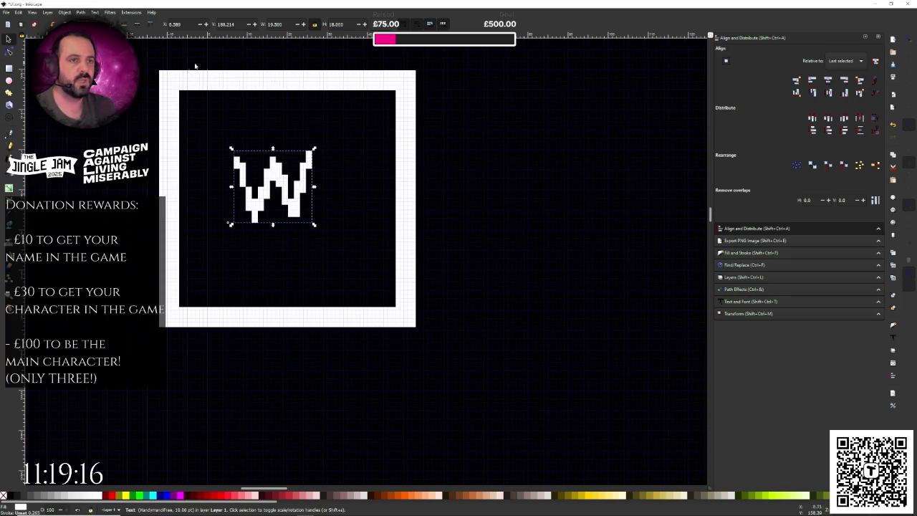
double_click(228, 223)
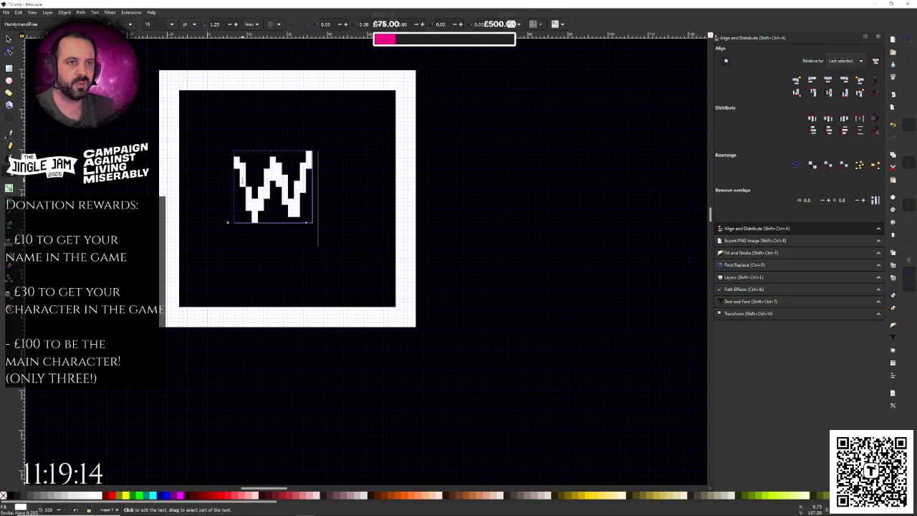
key("ctrl+a")
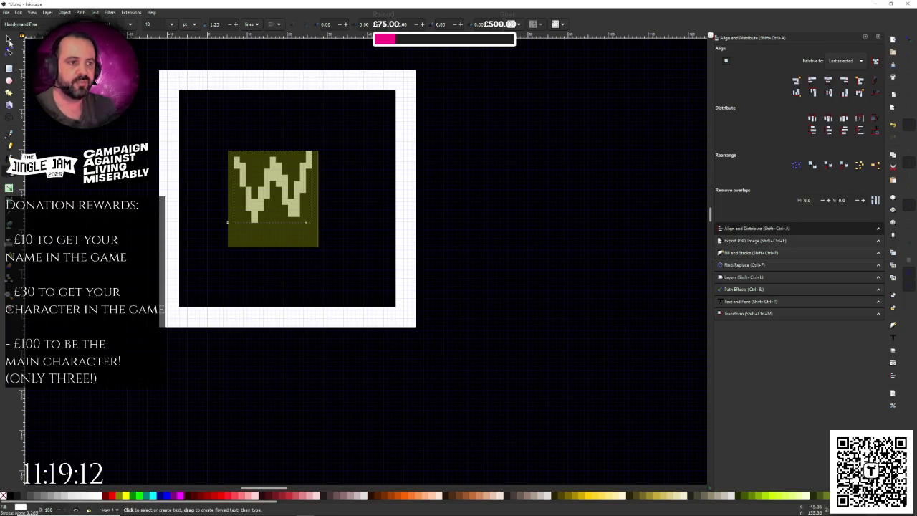
left_click(8, 40)
Set the W's font size to 24 and then 32, then deselect and zoom out.
left_click(10, 176)
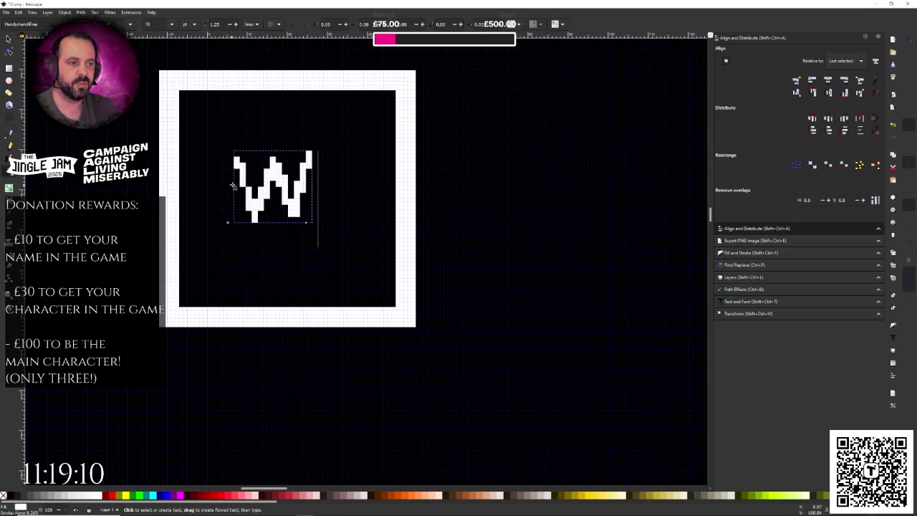
left_click(234, 188)
key("ctrl+a")
left_click(171, 24)
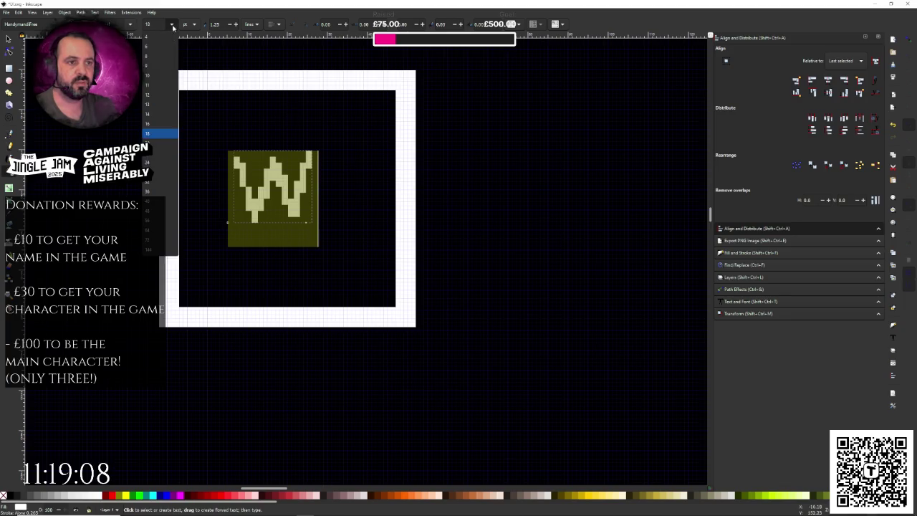
left_click(168, 163)
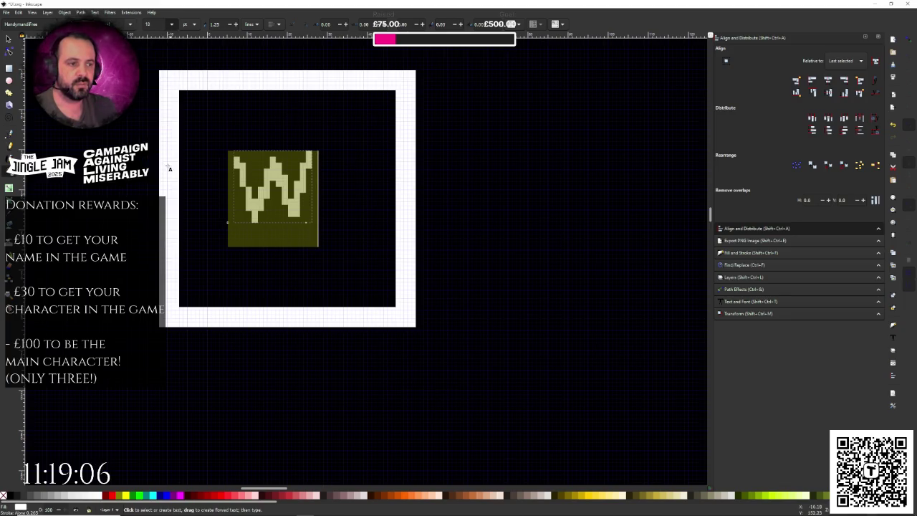
left_click(171, 25)
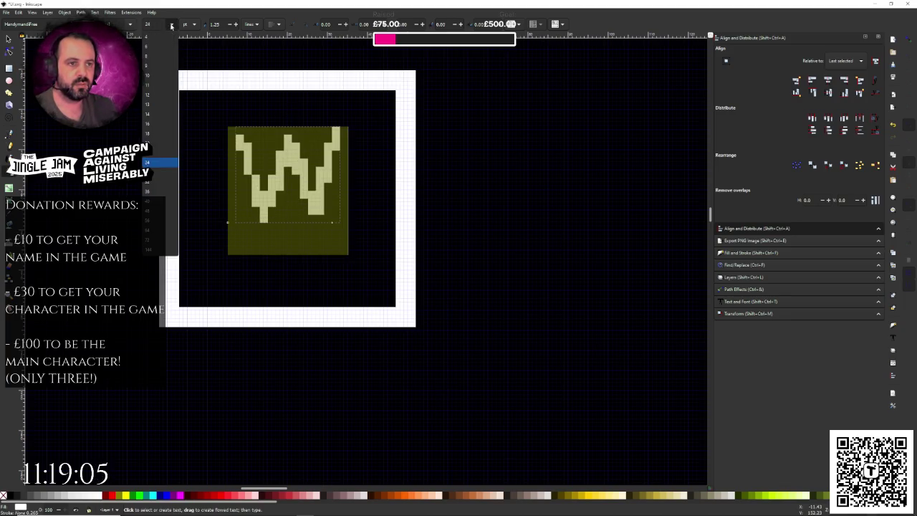
left_click(162, 182)
key("F1")
key("Escape")
key("z")
scroll(264, 245, "down", 4)
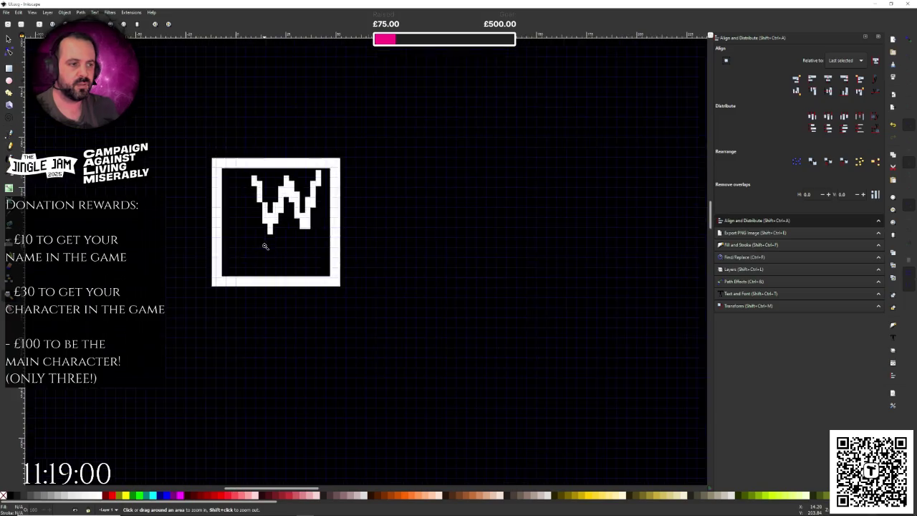
Set the W to size 48 and move it into the centre of the frame.
left_click(265, 246)
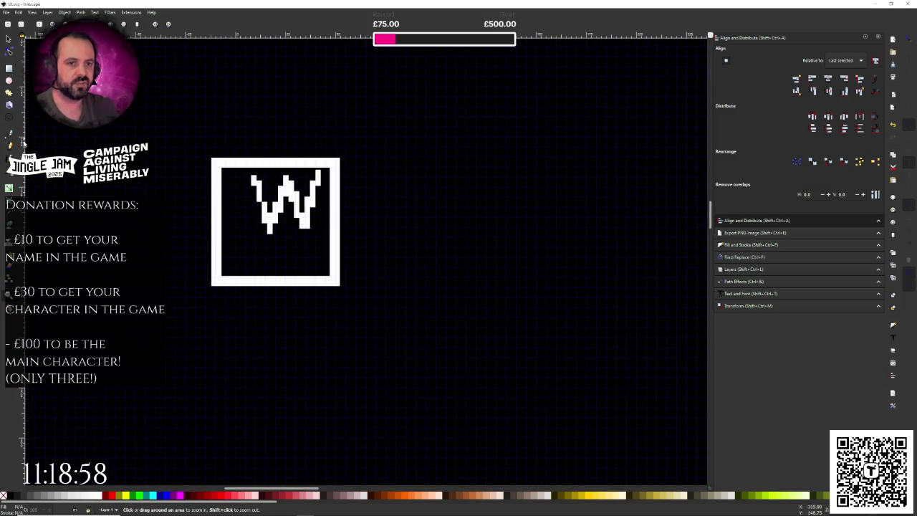
left_click(12, 175)
left_click_drag(249, 207, 345, 195)
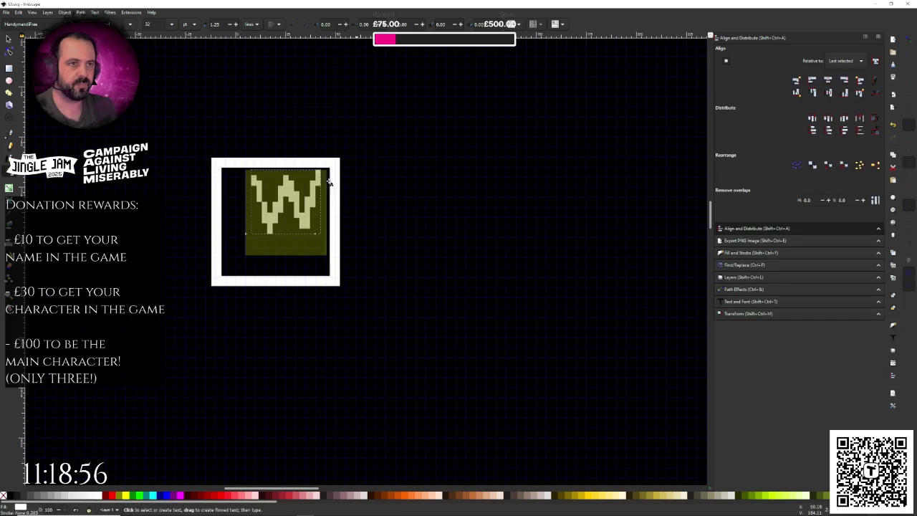
left_click(171, 24)
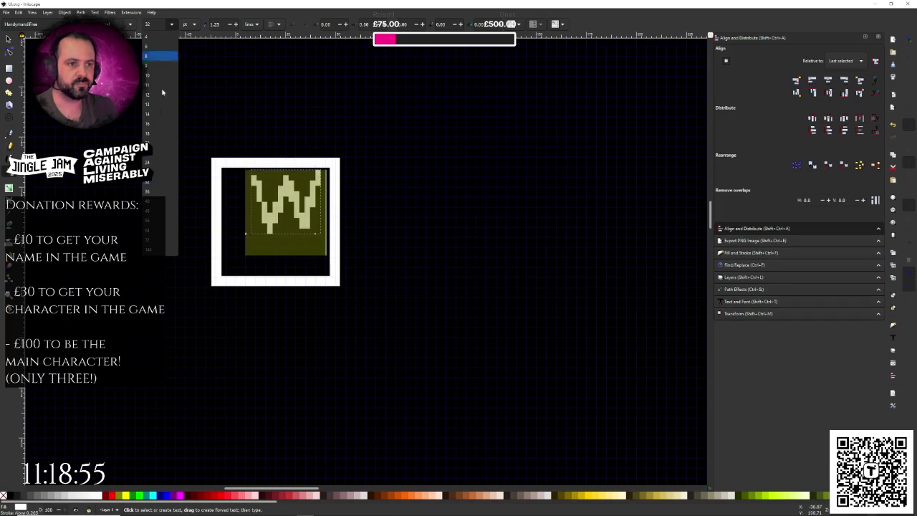
left_click(157, 211)
left_click(8, 40)
left_click_drag(299, 195, 273, 232)
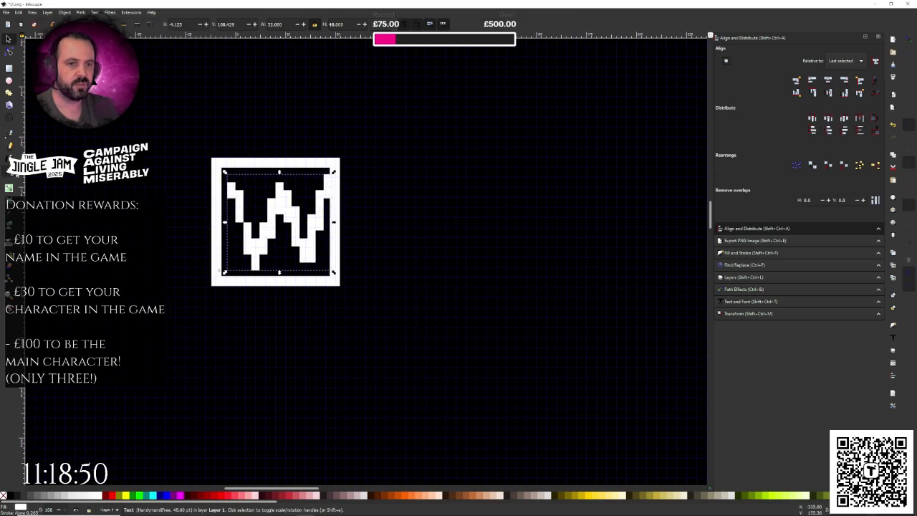
Change the W's font size to 40 and save the document.
key("t")
key("ctrl+a")
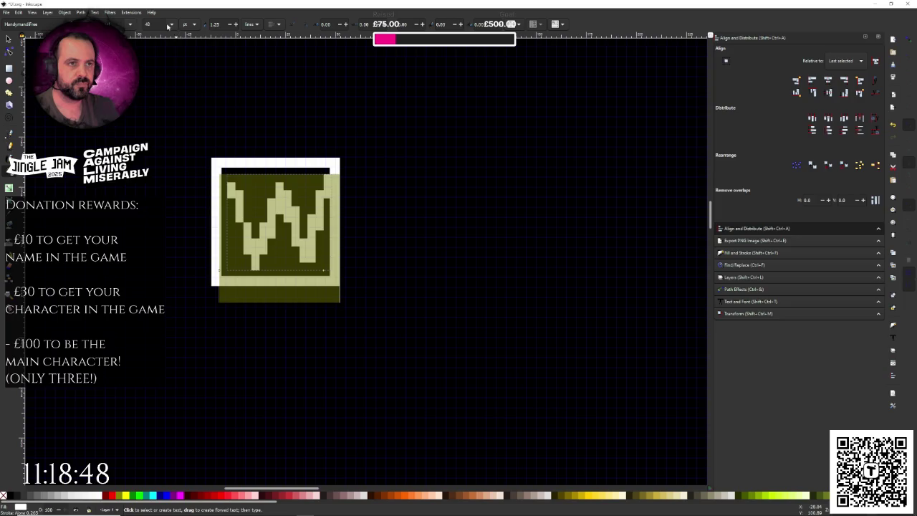
left_click(170, 24)
left_click(158, 197)
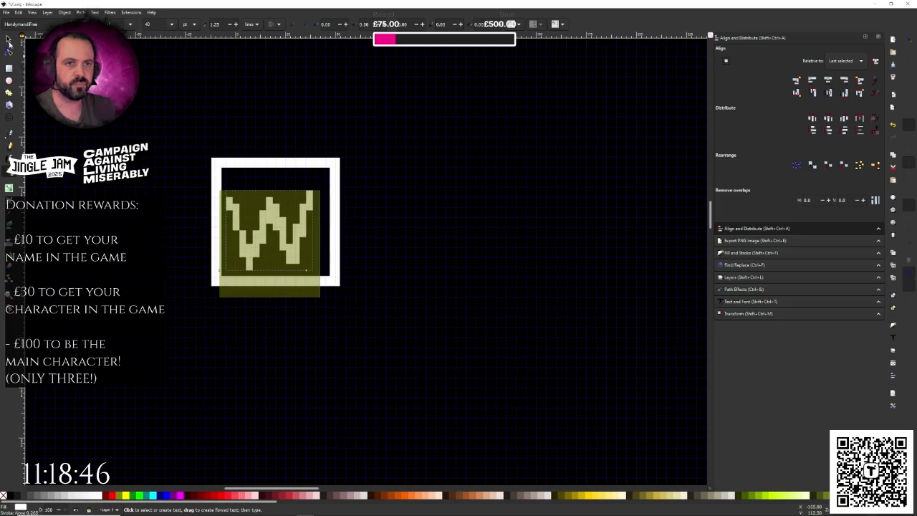
left_click(9, 39)
key("ctrl+s")
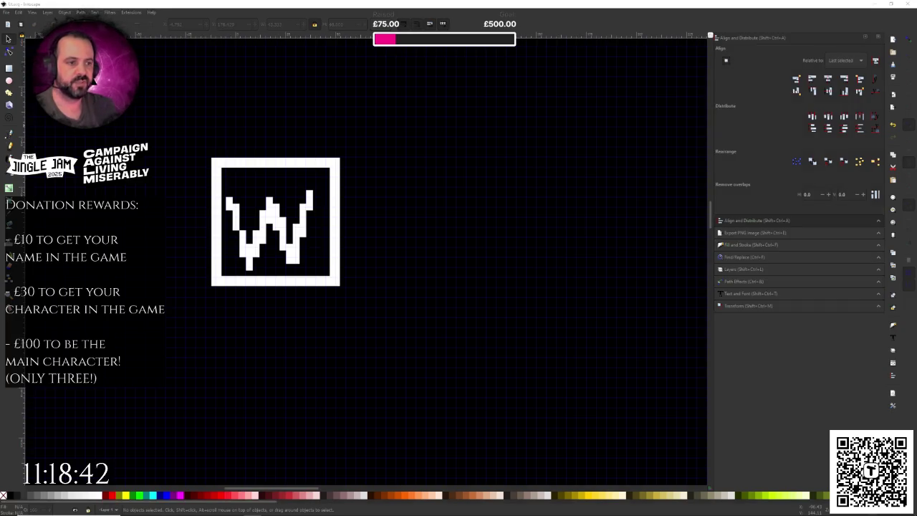
key("ctrl+s")
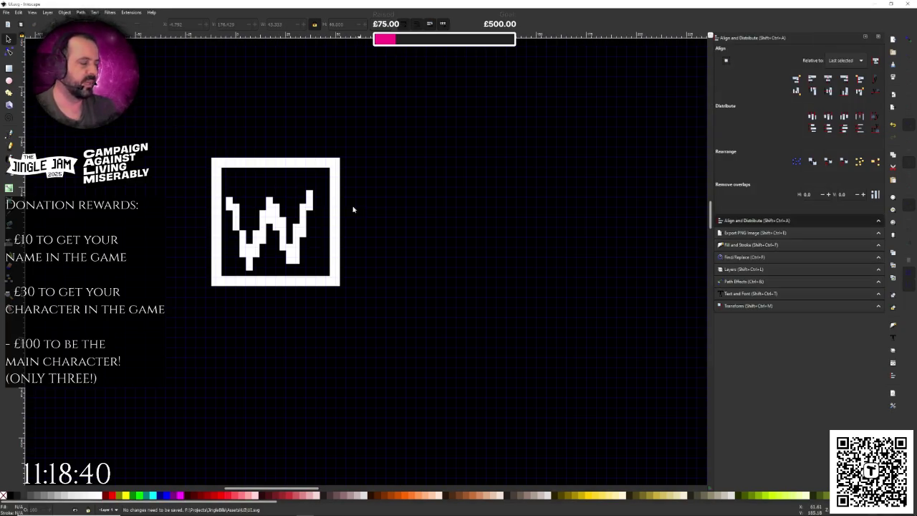
key("z")
left_click(279, 226, "shift")
left_click(280, 225, "shift")
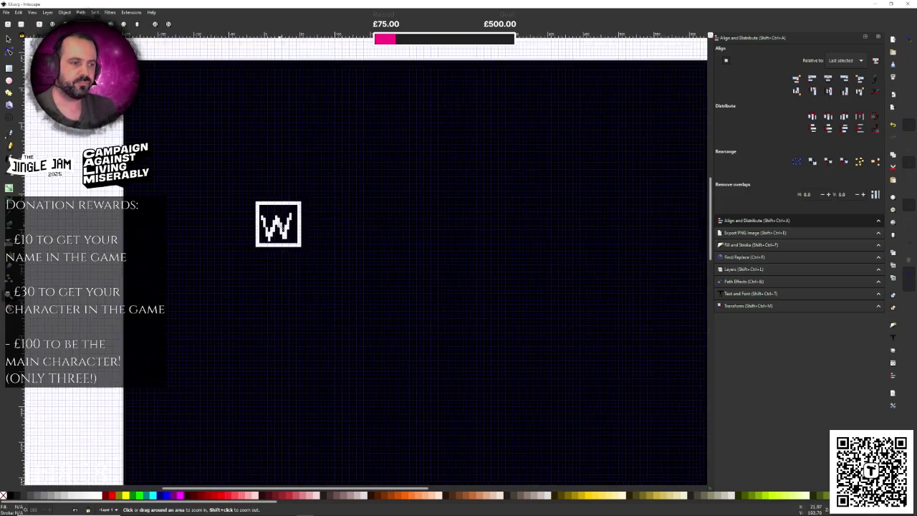
left_click(279, 225, "shift")
left_click(278, 224)
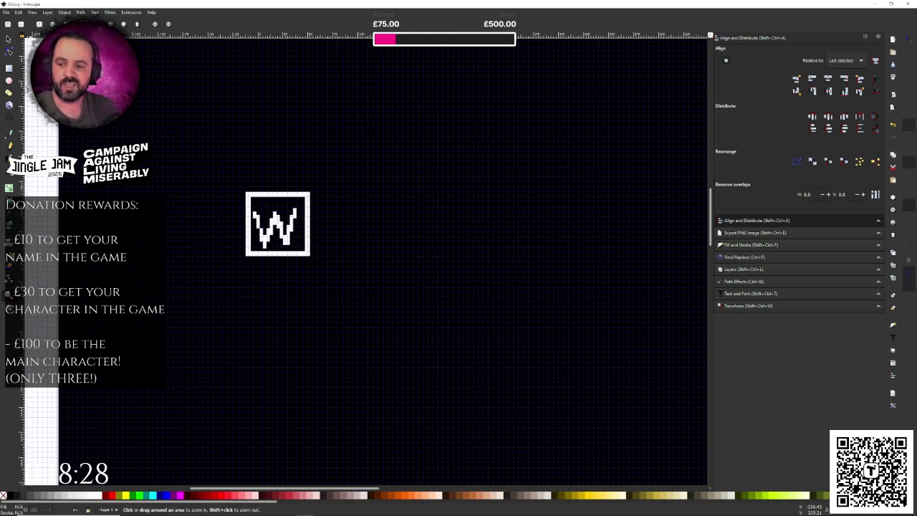
mouse_move(203, 490)
left_mouse_down()
mouse_move(194, 490)
mouse_move(238, 494)
left_mouse_up()
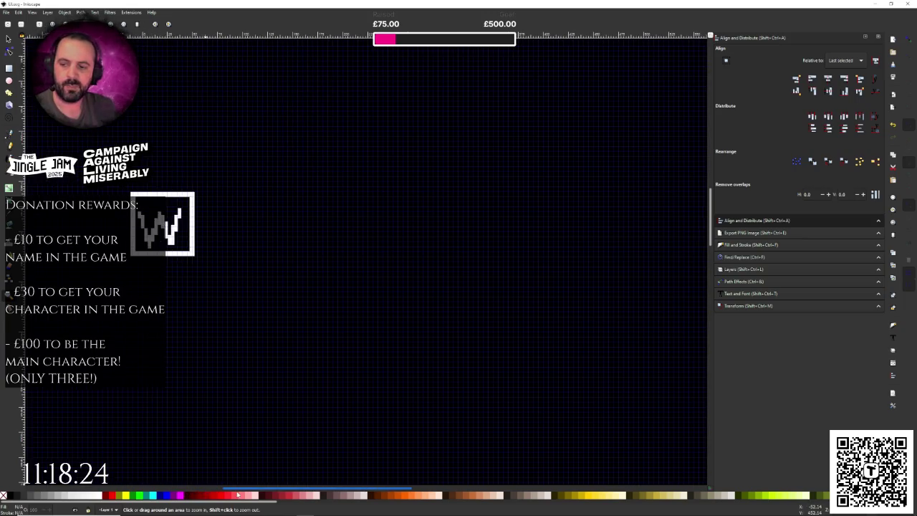
mouse_move(238, 494)
left_mouse_down()
mouse_move(205, 488)
mouse_move(191, 467)
left_mouse_up()
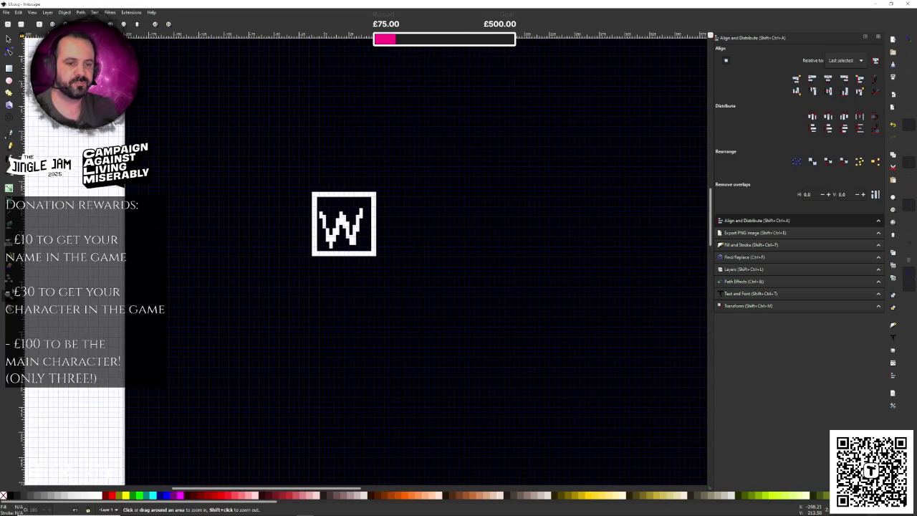
scroll(336, 217, "up", 3)
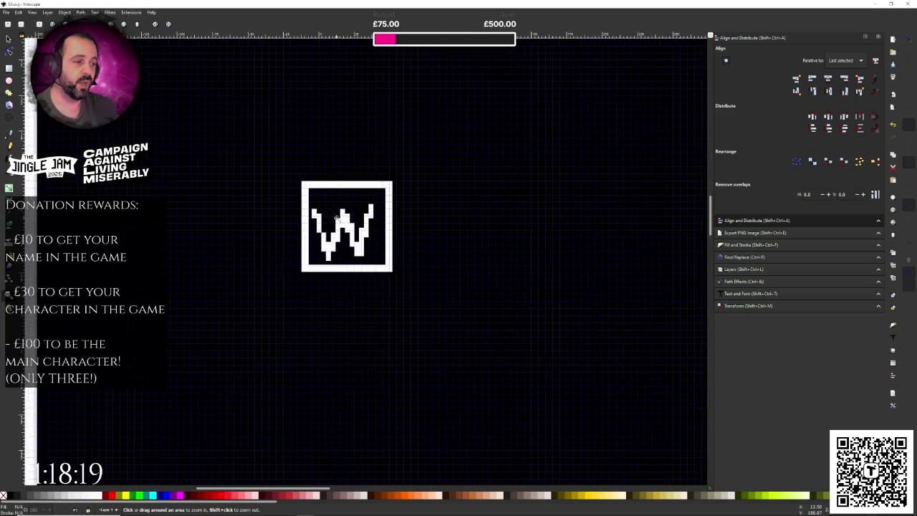
Select the W and frame, centre them on both axes, and save.
left_click(14, 44)
key("ctrl+a")
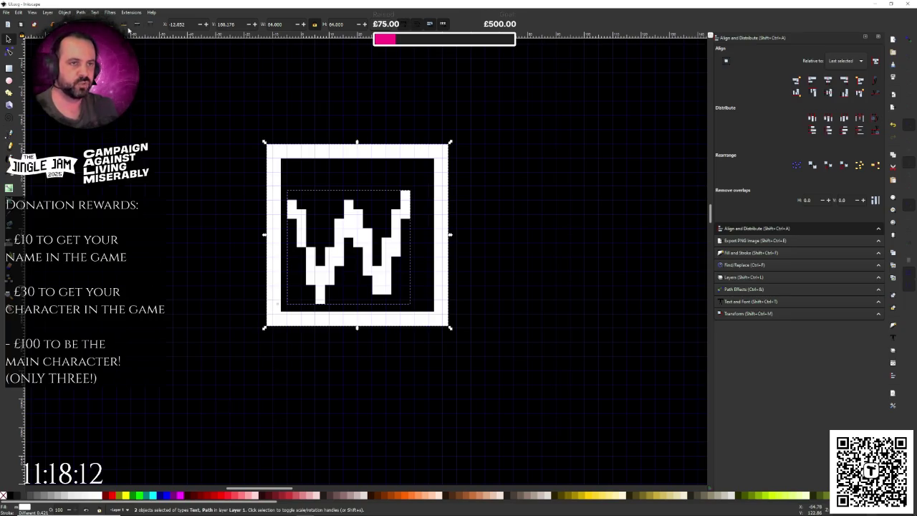
left_click(827, 81)
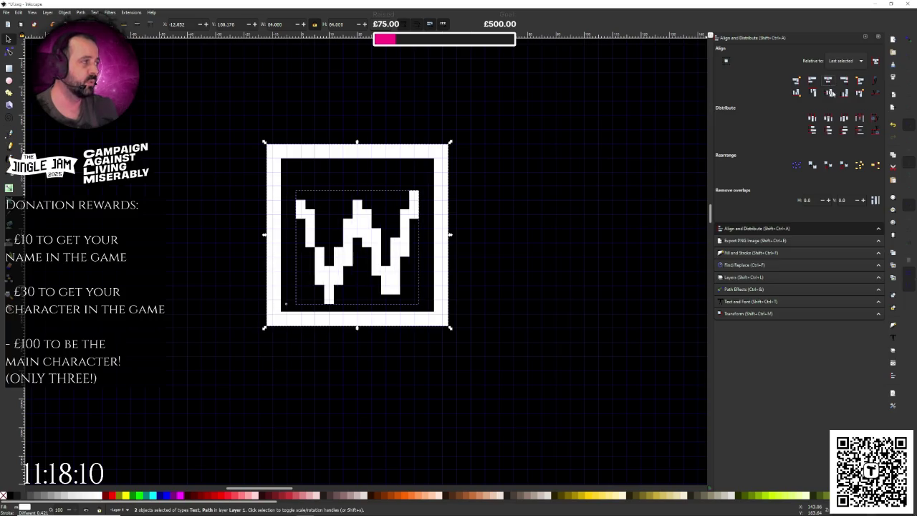
left_click(829, 92)
left_click(508, 199)
key("ctrl+s")
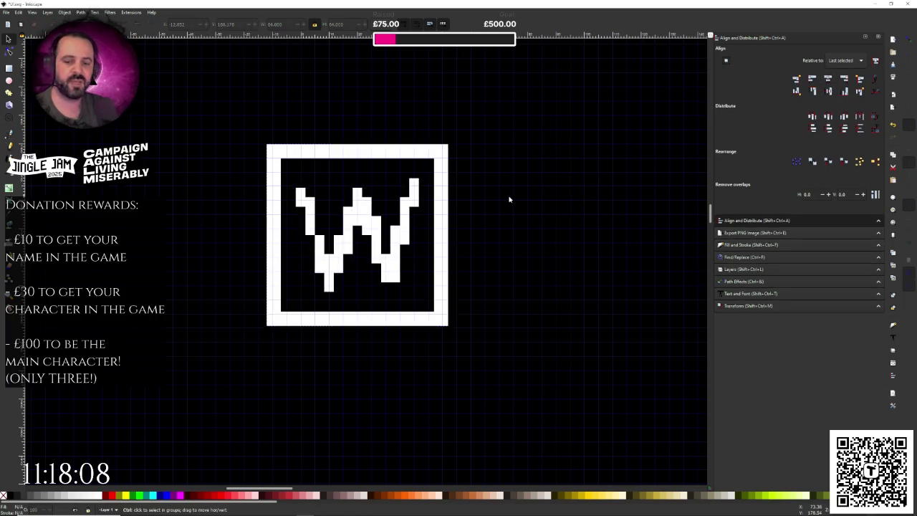
Select the framed W and move it up and to the left.
left_click_drag(515, 129, 232, 366)
key("z")
scroll(346, 275, "down", 4)
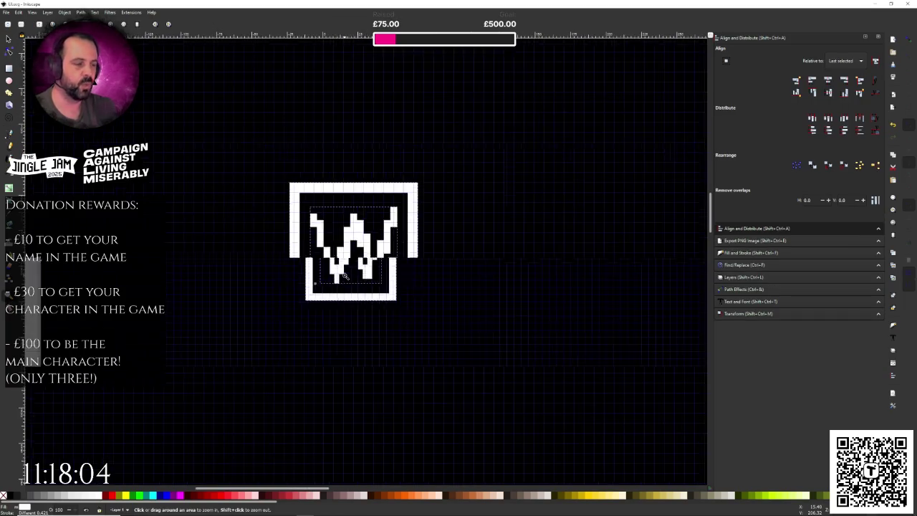
scroll(346, 276, "up", 3)
key("s")
mouse_move(334, 193)
left_mouse_down()
mouse_move(303, 144)
mouse_move(274, 122)
left_mouse_up()
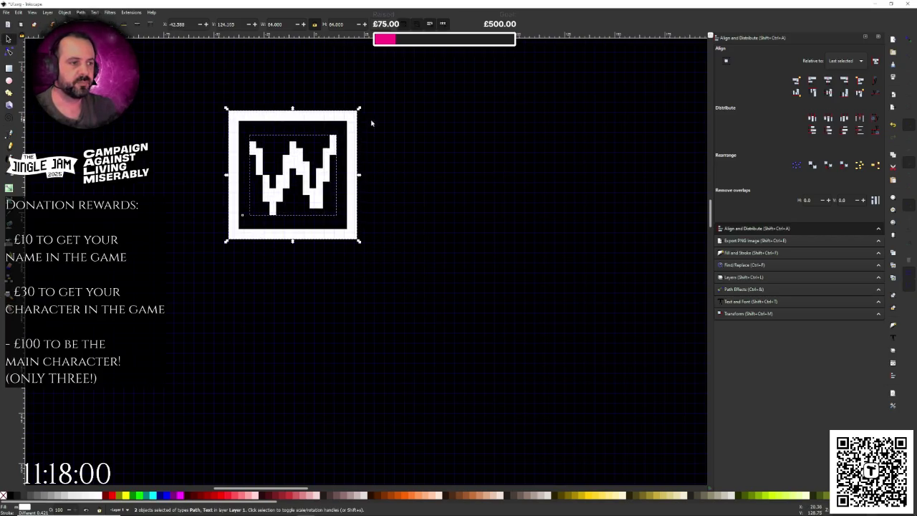
key("z")
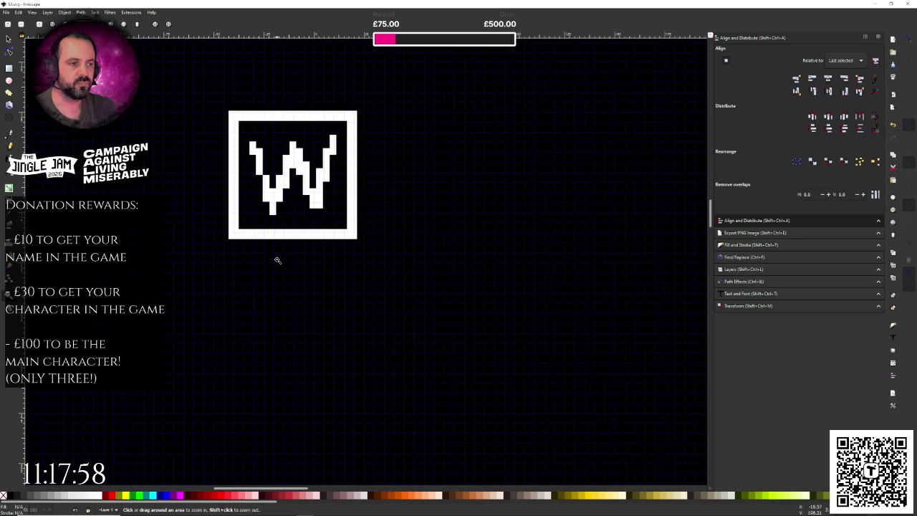
scroll(278, 260, "down", 5)
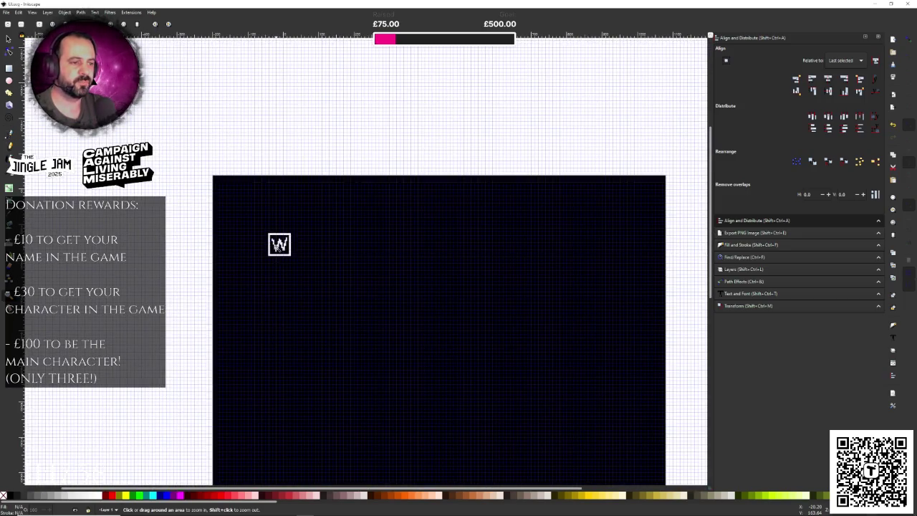
scroll(278, 245, "up", 4)
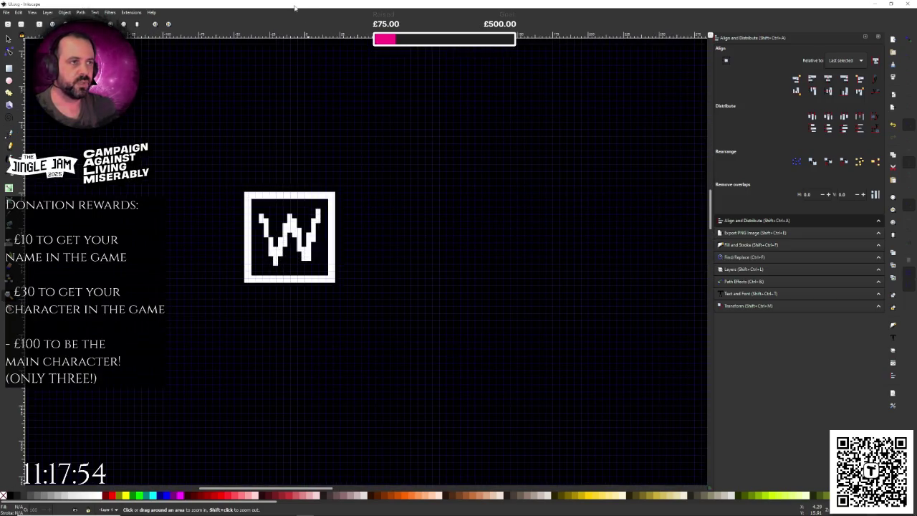
right_click(294, 8)
left_click(291, 8)
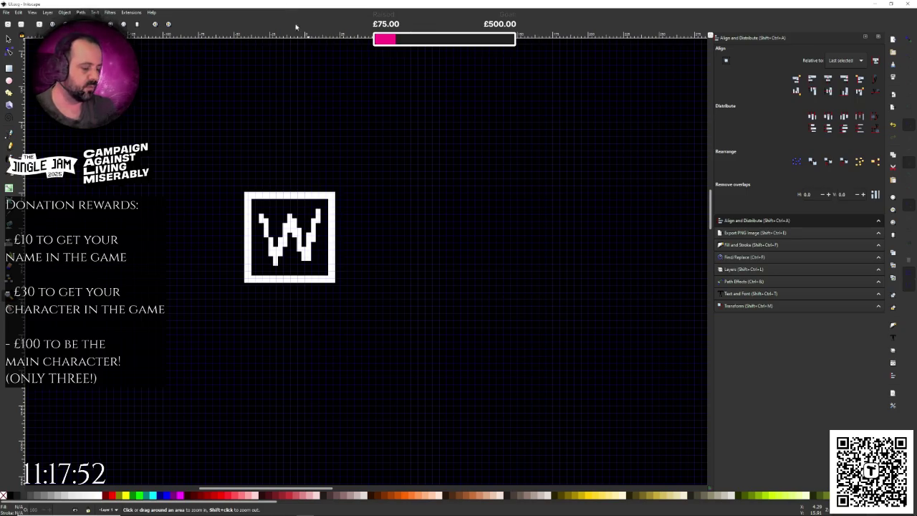